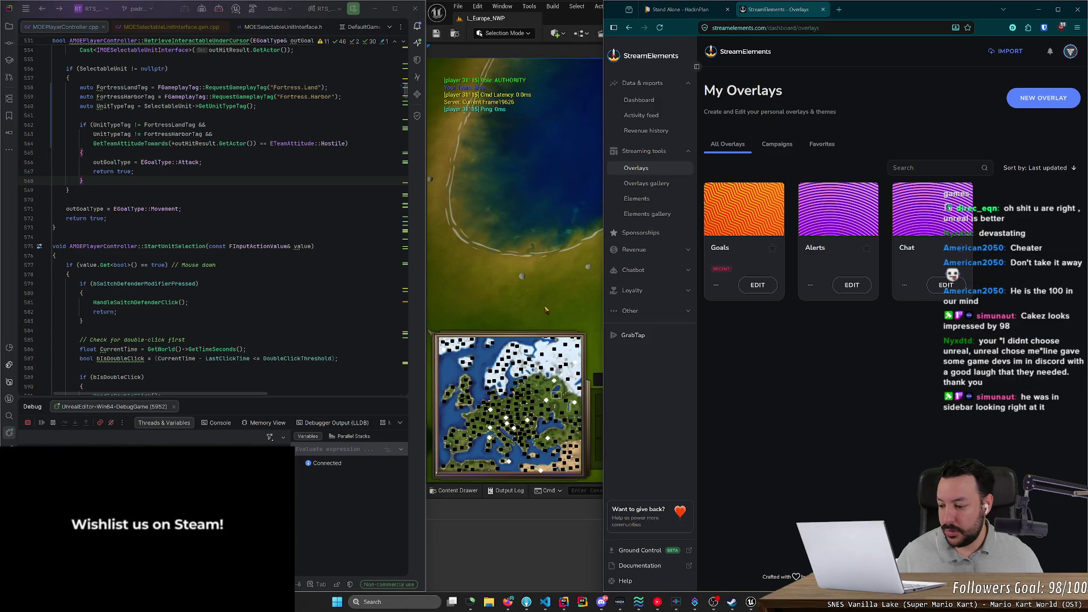
# - Focus the browser to bring up the dudezord Twitch channel page
pyautogui.click(866, 55)
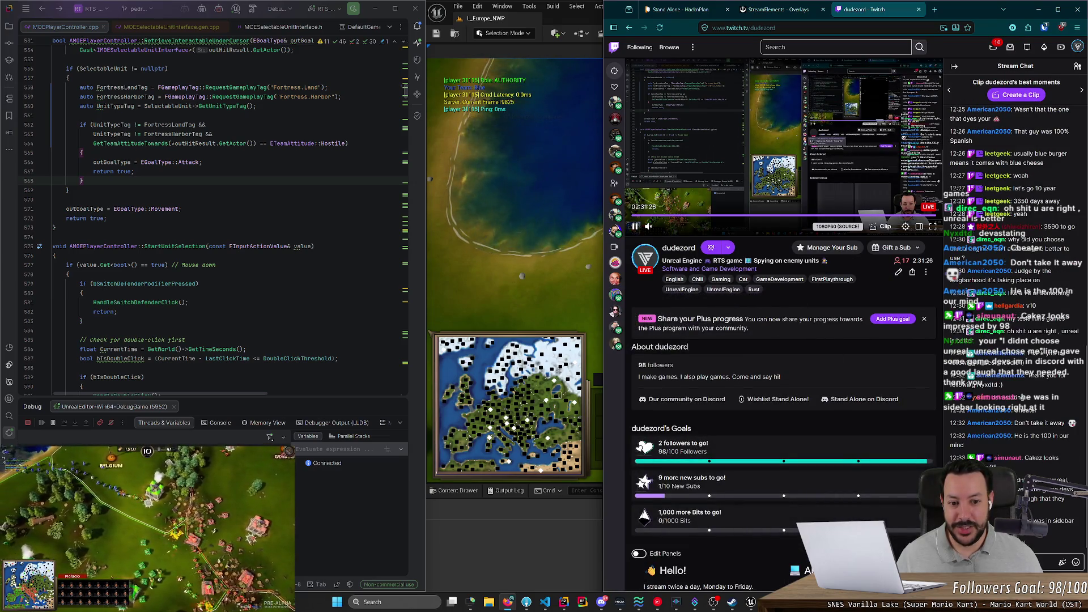
# - Scroll down the dudezord Twitch channel page, then close its tab
pyautogui.scroll(-2, 703, 337)
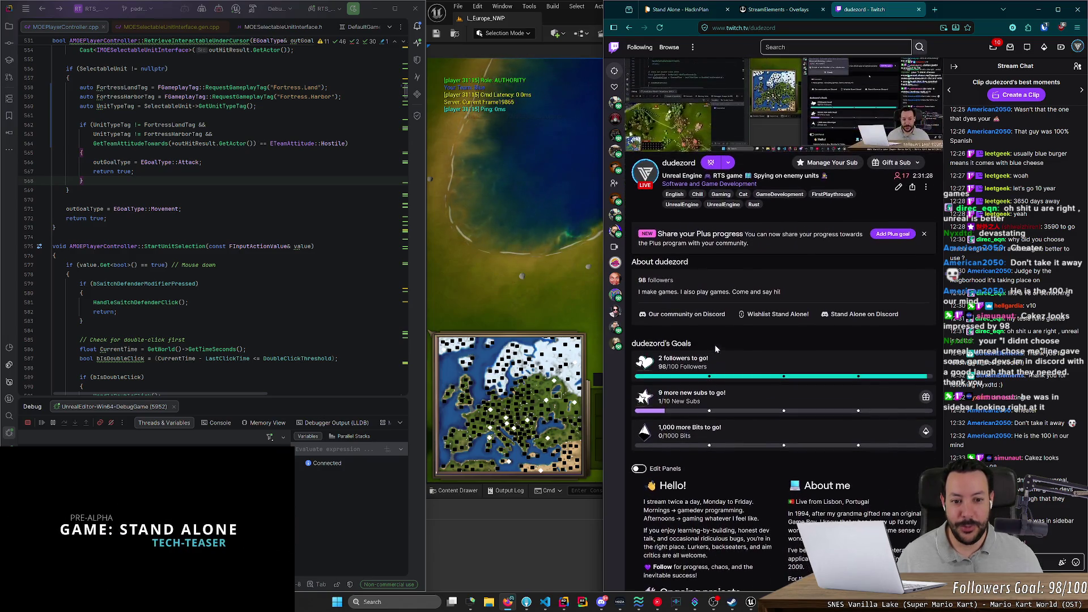
pyautogui.moveTo(619, 287)
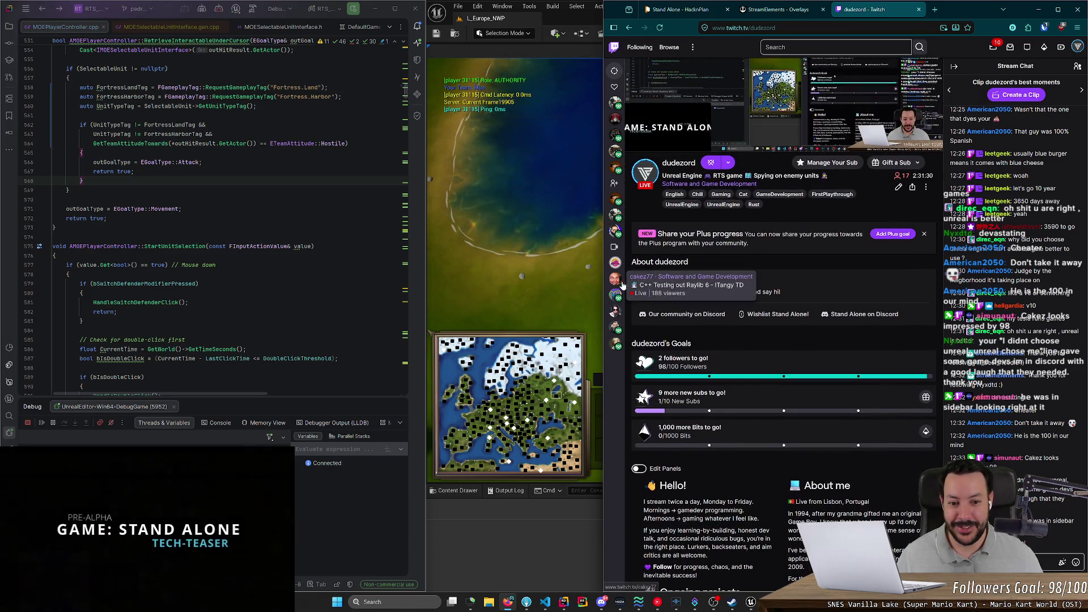
pyautogui.hotkey('ctrl', 'w')
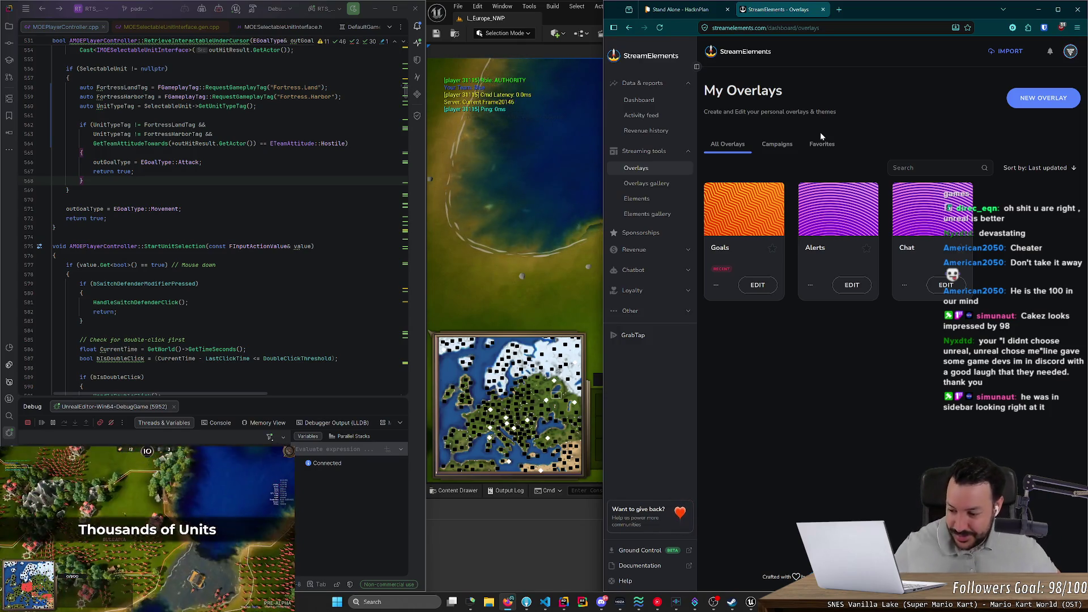
# - Lower the volume, close the StreamElements tab and bring the Unreal editor forward
pyautogui.press('XF86AudioLowerVolume')
pyautogui.press('XF86AudioLowerVolume')
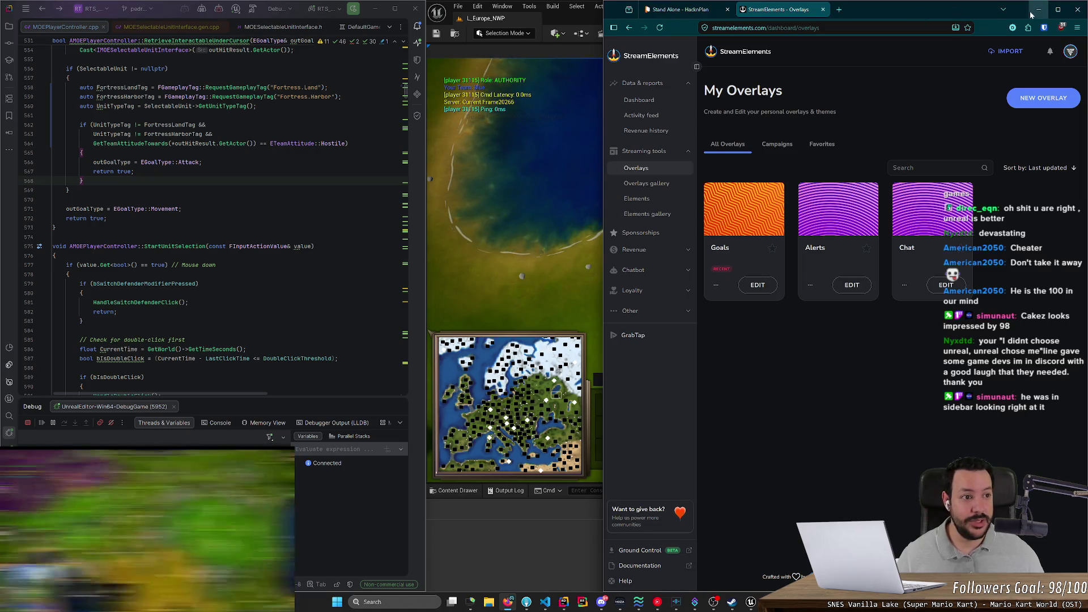
pyautogui.hotkey('ctrl', 'w')
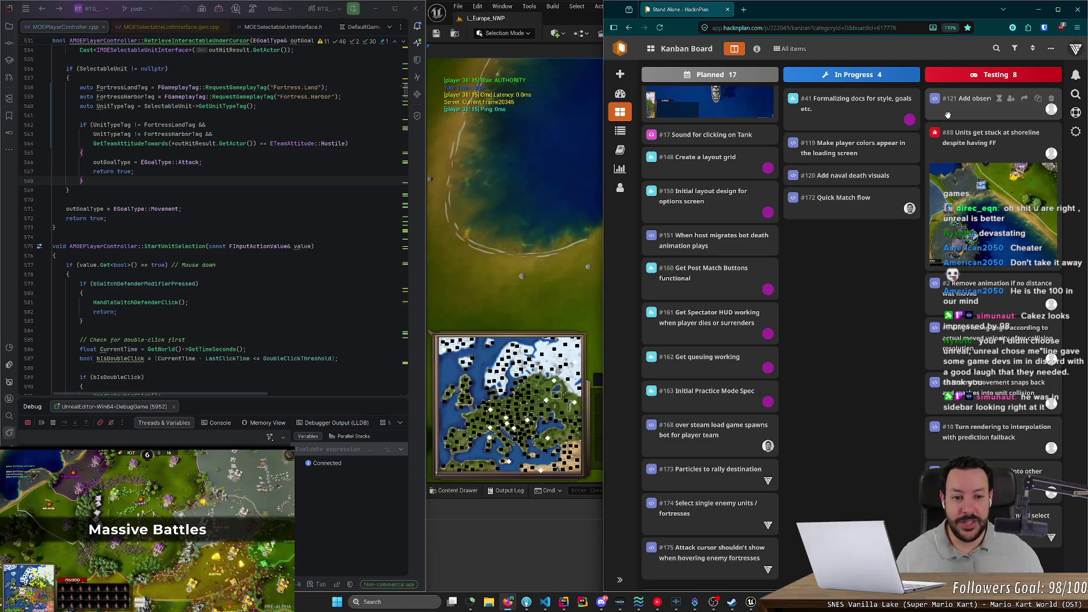
pyautogui.click(503, 253)
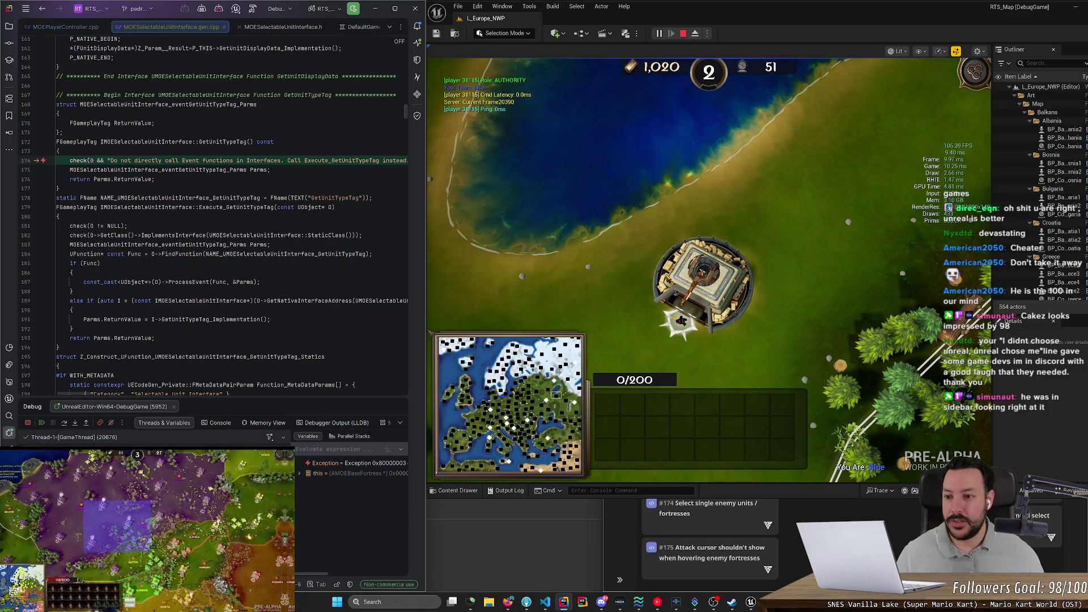
# - Inspect the generated GetUnitTypeTag implementation from line 560 of MOEPlayerController.cpp
pyautogui.hotkey('ctrl', 'Tab')
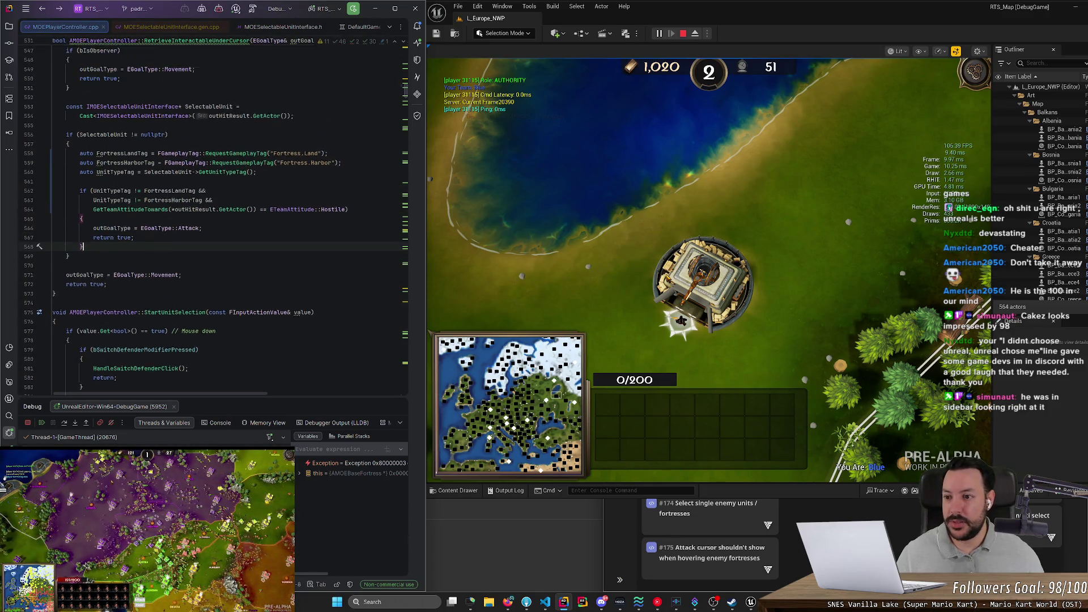
pyautogui.click(257, 190)
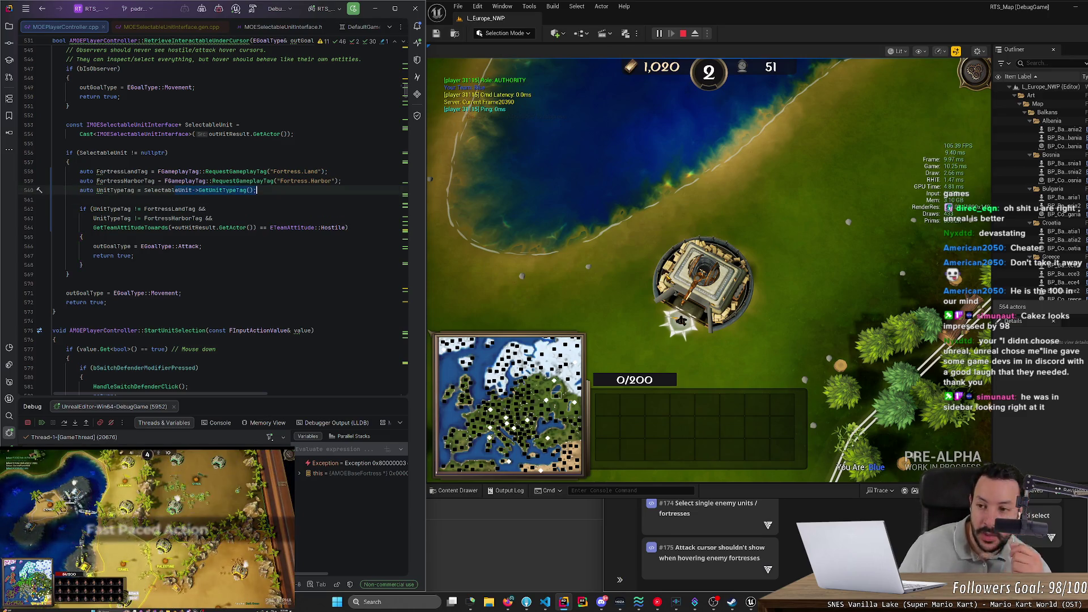
pyautogui.click(223, 190)
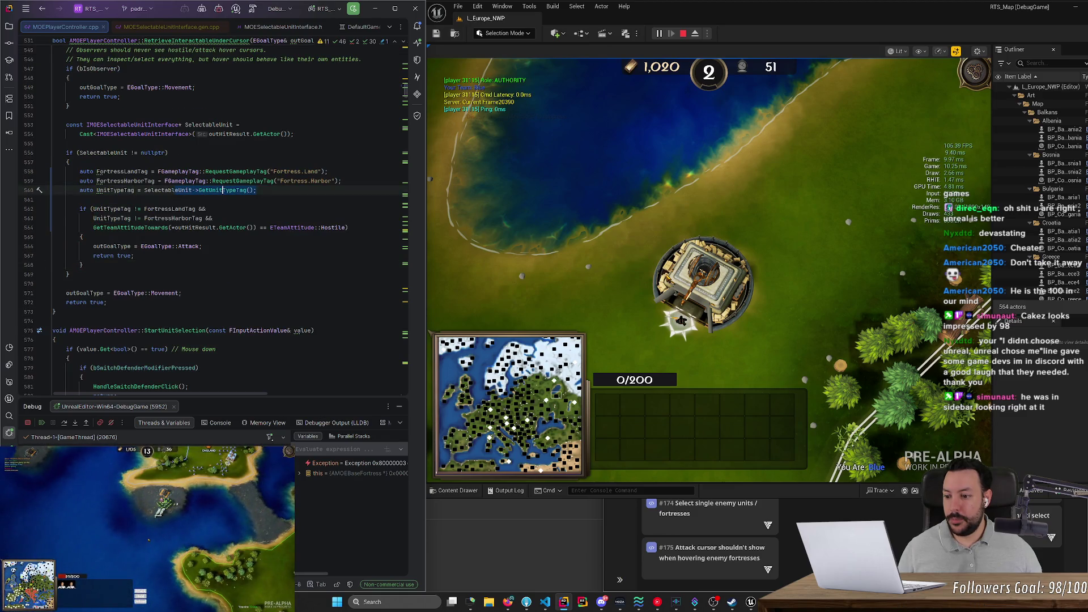
pyautogui.hotkey('alt', 'F10')
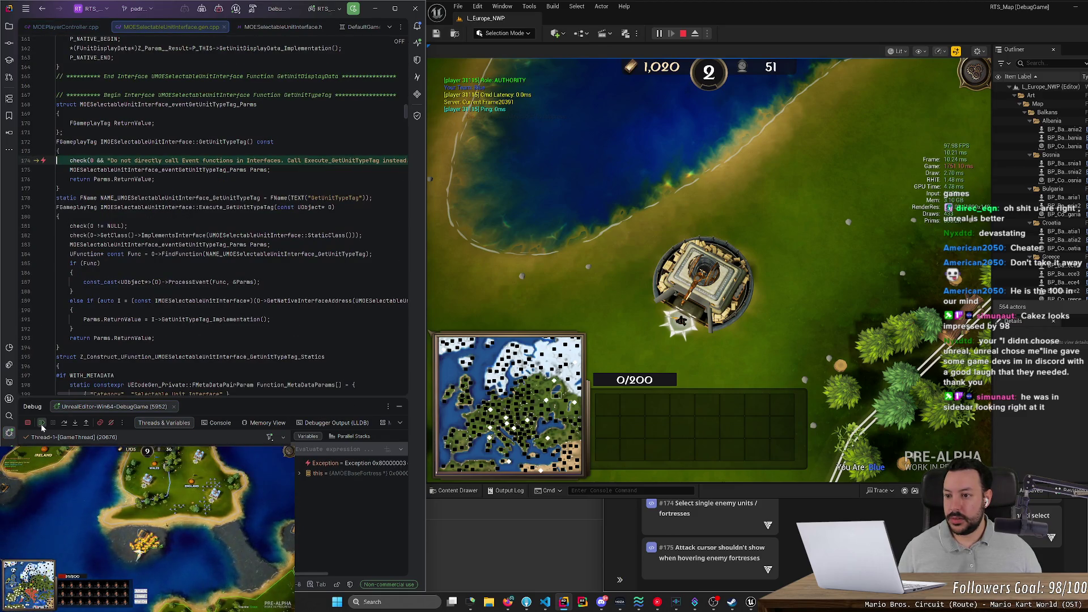
pyautogui.scroll(1, 213, 216)
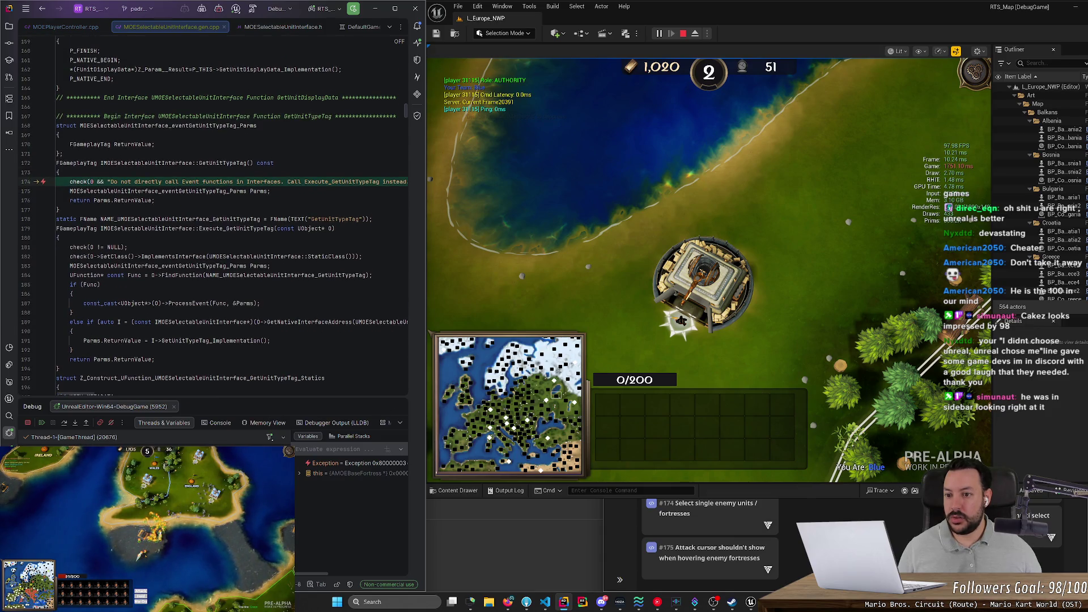
pyautogui.hscroll(5, 97, 395)
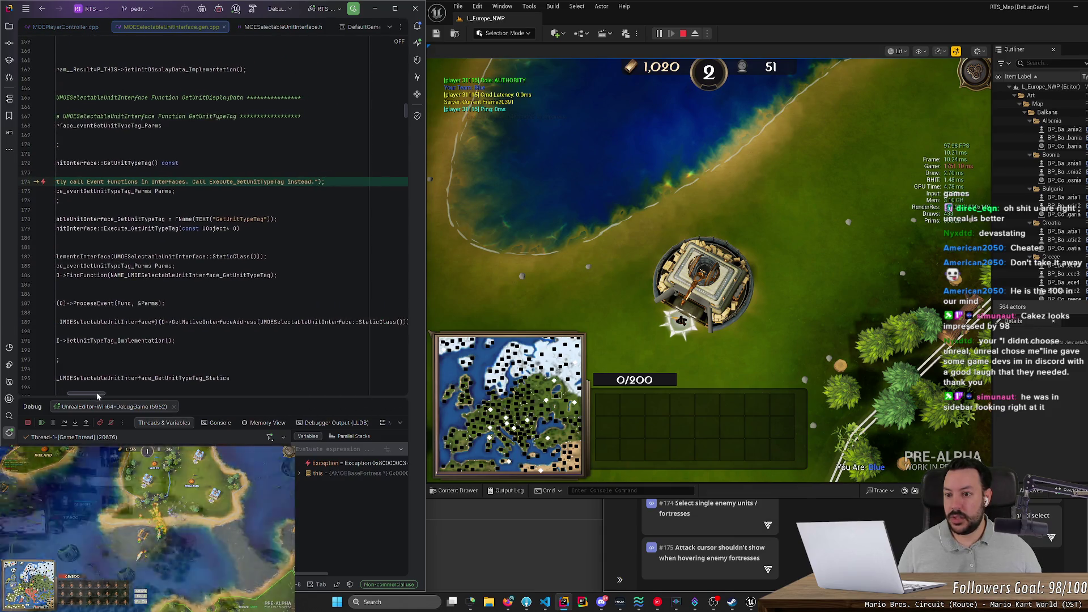
pyautogui.hscroll(-5, 96, 395)
pyautogui.hotkey('ctrl', 'alt', 'Left')
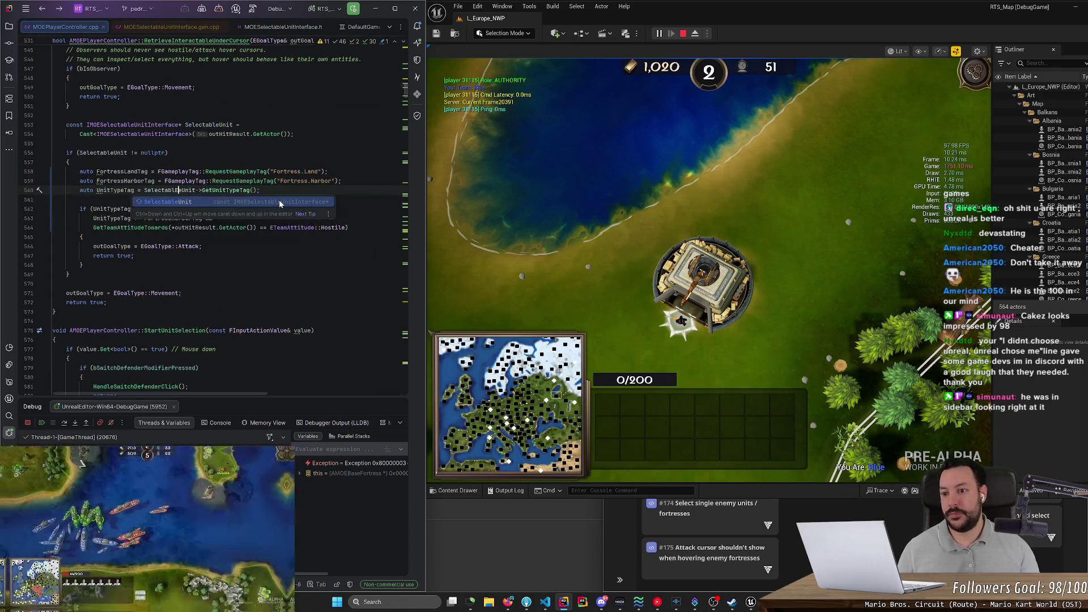
pyautogui.click(54, 275)
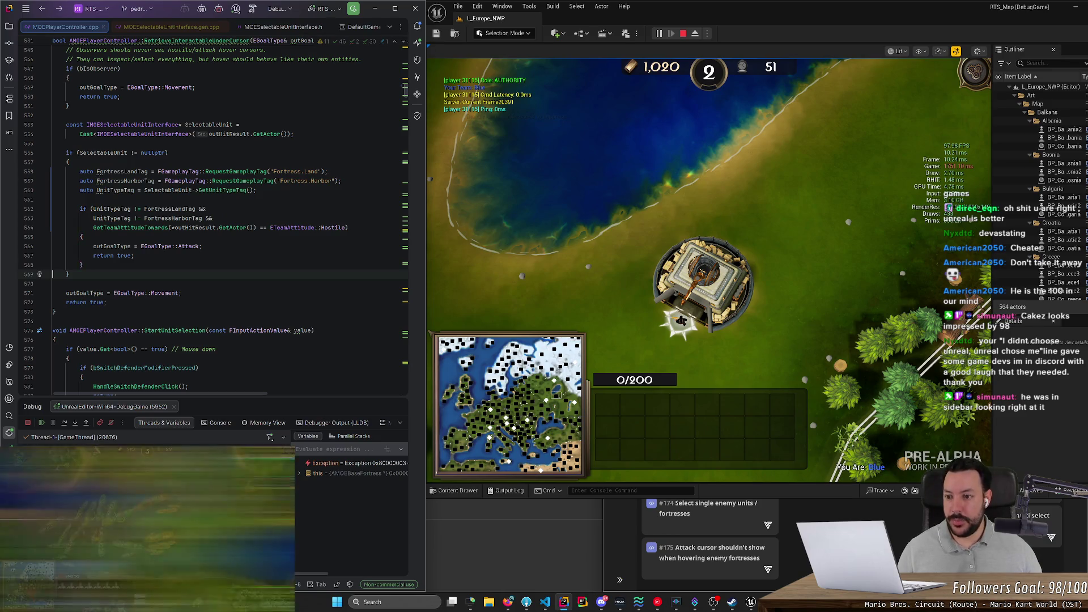
# - Resume the game with F5 and change line 560 to call Execute_GetUnitTypeTag
pyautogui.press('F5')
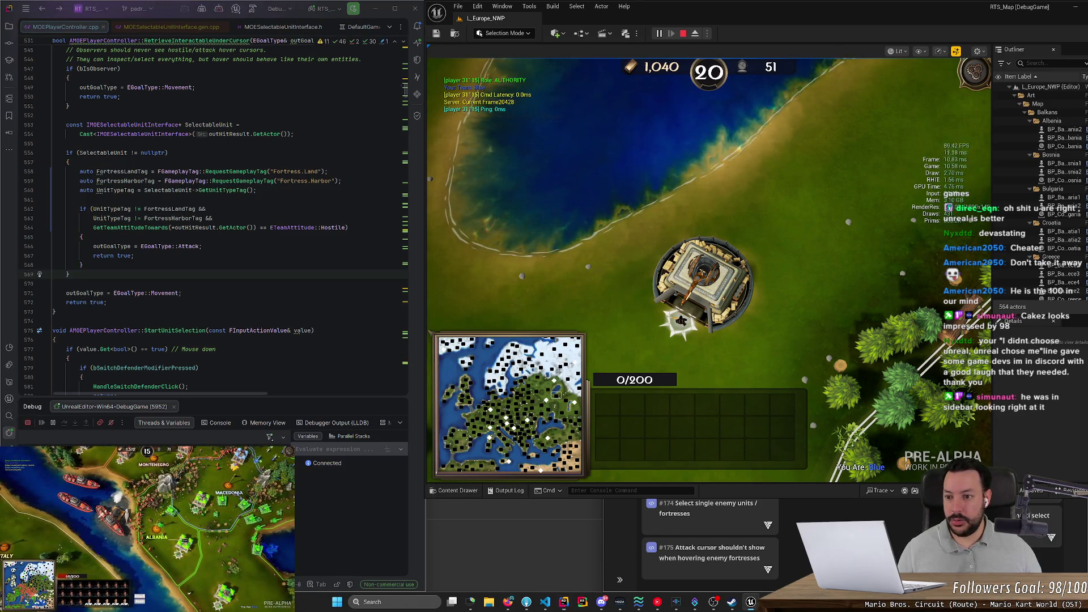
pyautogui.click(199, 190)
pyautogui.write('Execute_')
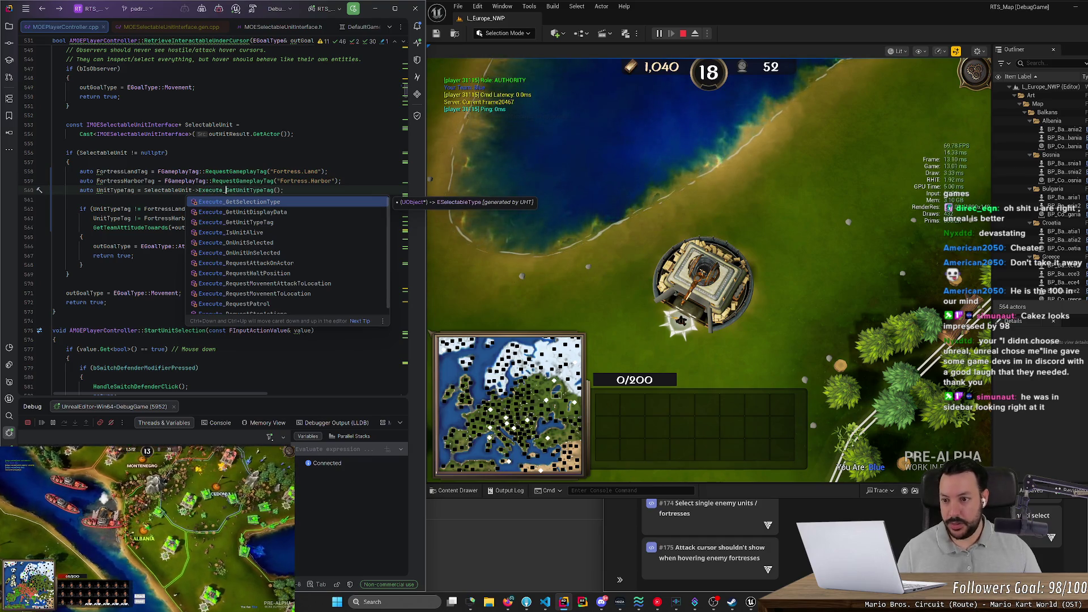
pyautogui.click(106, 302)
# - Run a Live Coding recompile, which fails with error C2660 at line 560
pyautogui.click(255, 10)
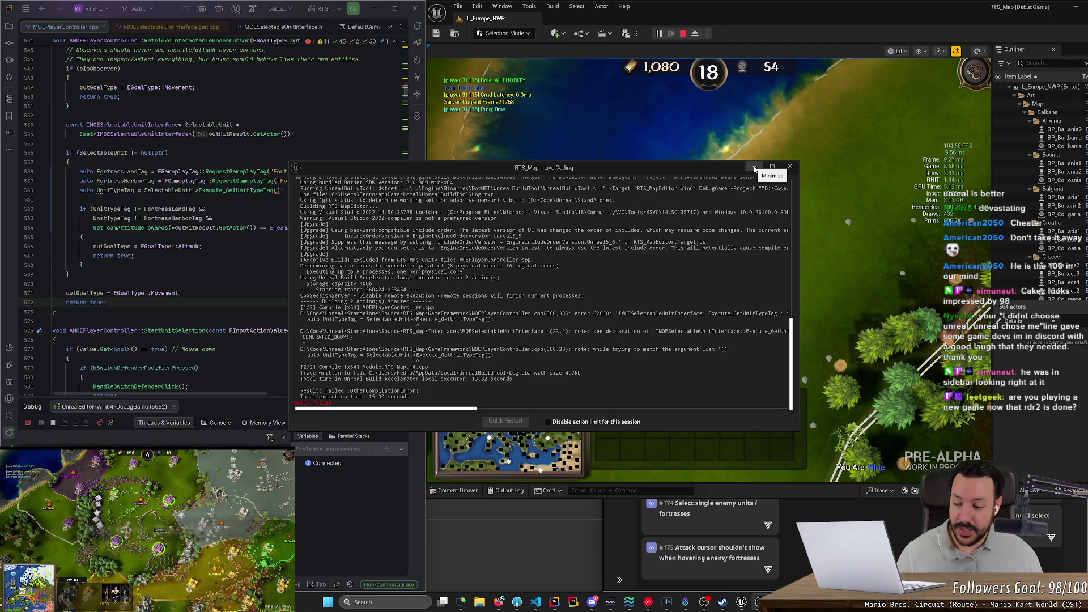
# - Minimize the RTS_Map Live Coding log window
pyautogui.click(755, 168)
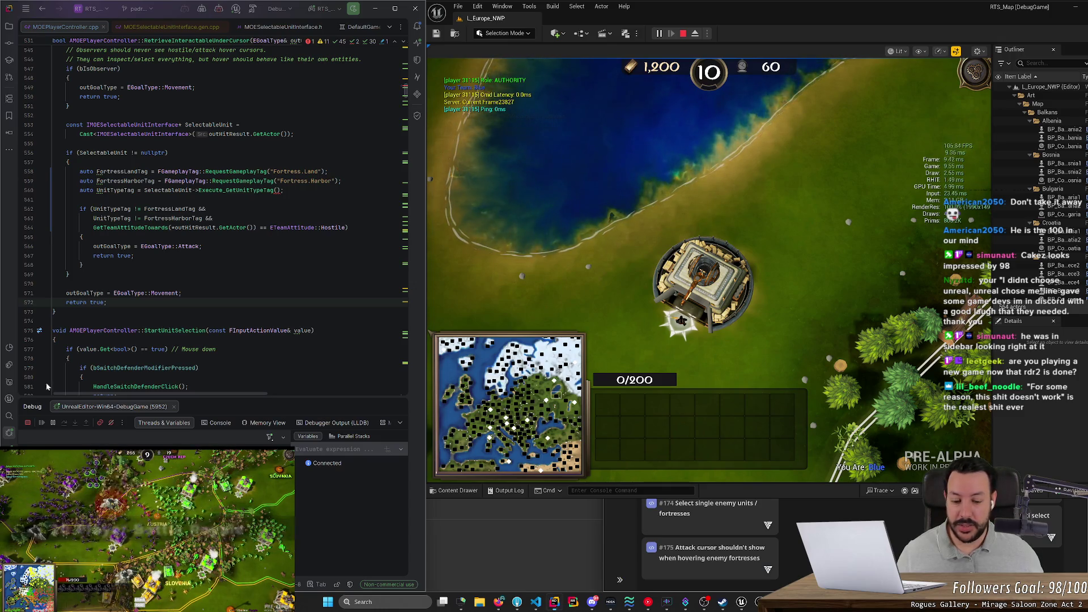
# - Check the Speaker.bot event log, minimize it, then bring Rider and the browser forward
pyautogui.click(667, 605)
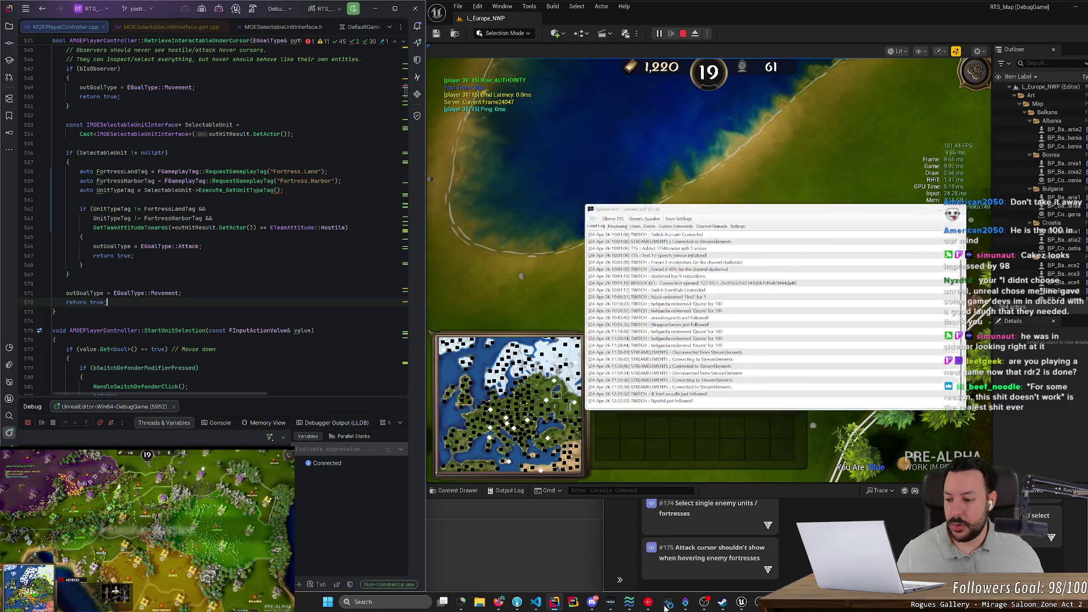
pyautogui.click(668, 604)
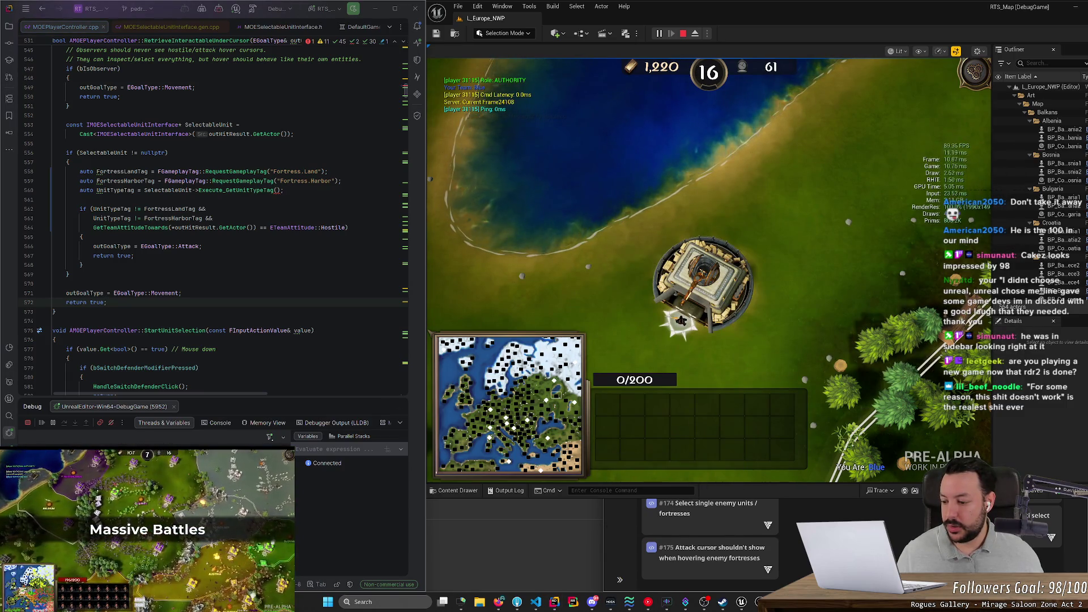
pyautogui.click(554, 602)
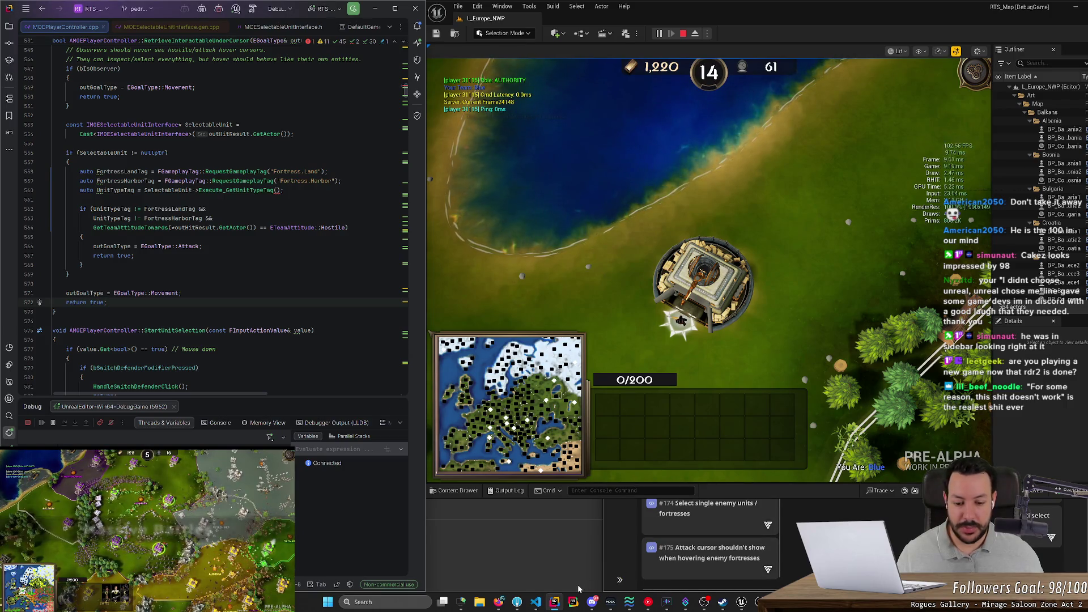
pyautogui.click(500, 602)
# - Open tts.monster in a new tab and log in with Twitch
pyautogui.hotkey('ctrl', 't')
pyautogui.write('tts.monster')
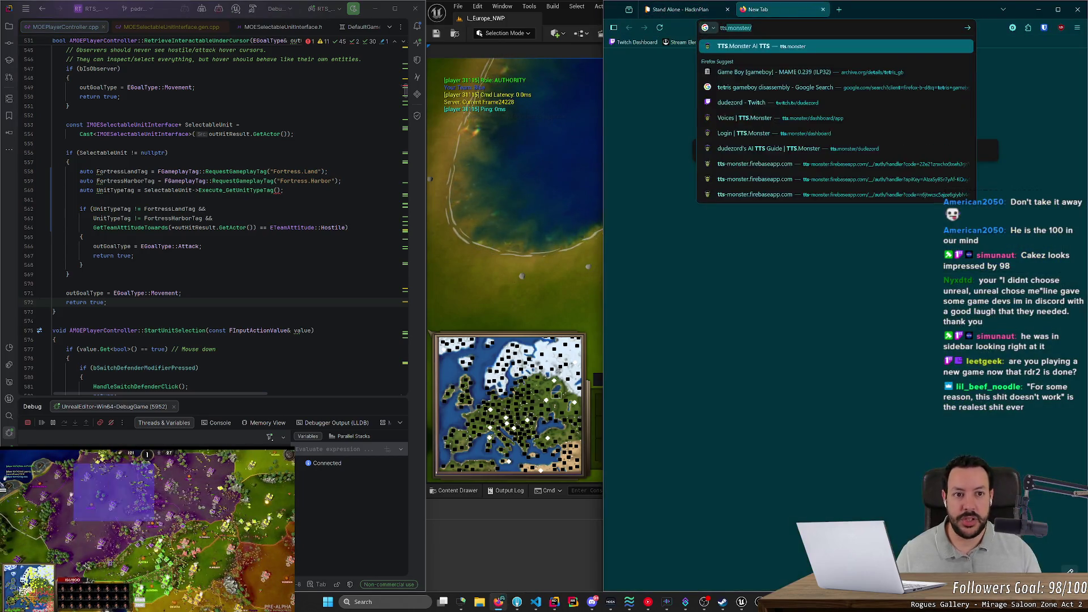
pyautogui.press('Return')
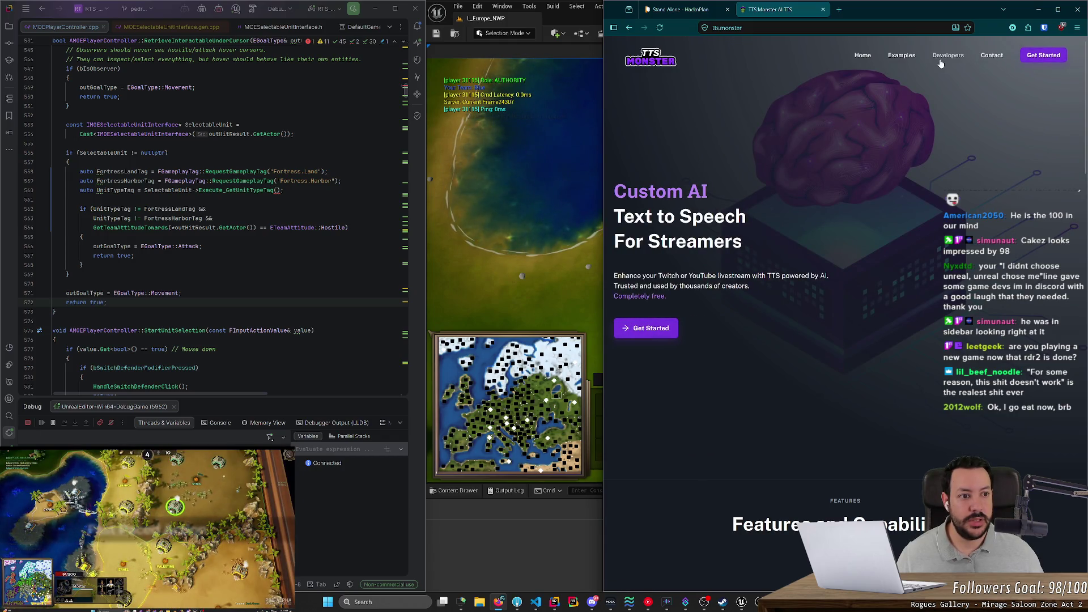
pyautogui.click(1046, 56)
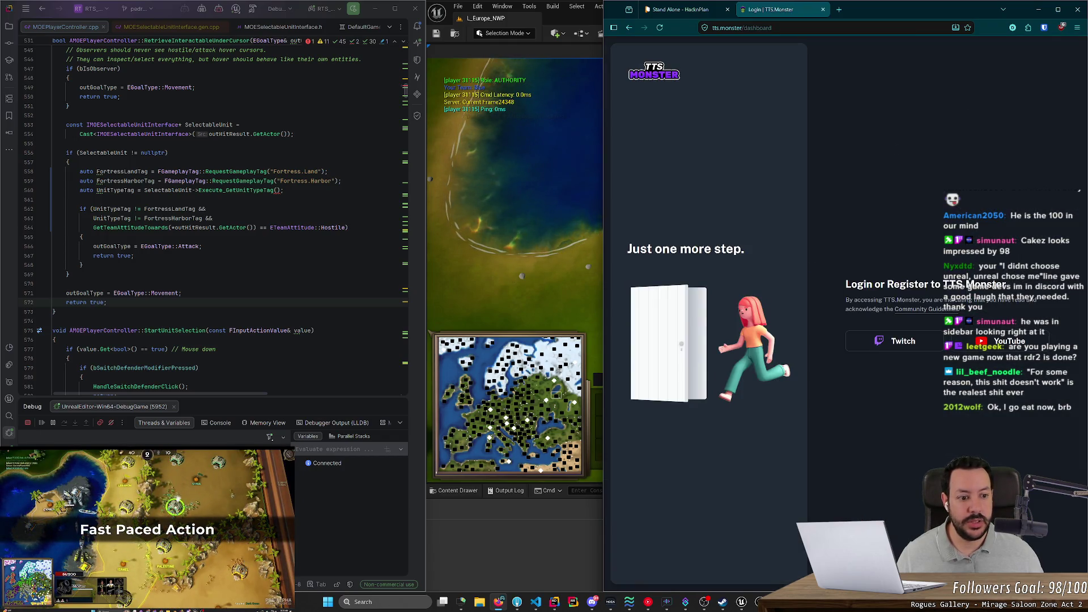
pyautogui.click(883, 342)
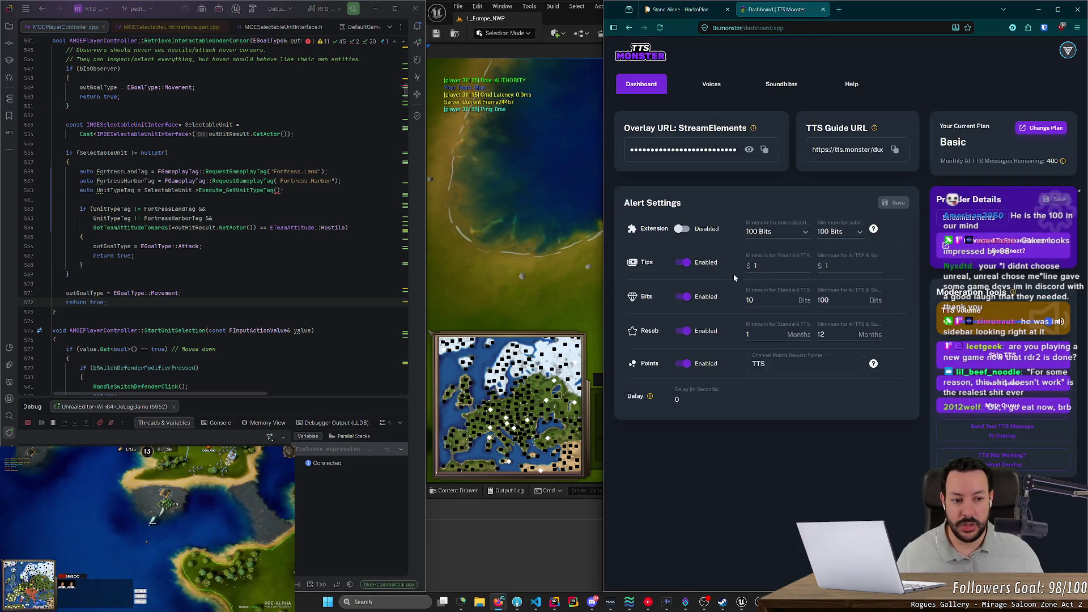
# - Leave the Extension bits and Standard TTS bits minimums unchanged, then return to the Unreal editor
pyautogui.click(787, 233)
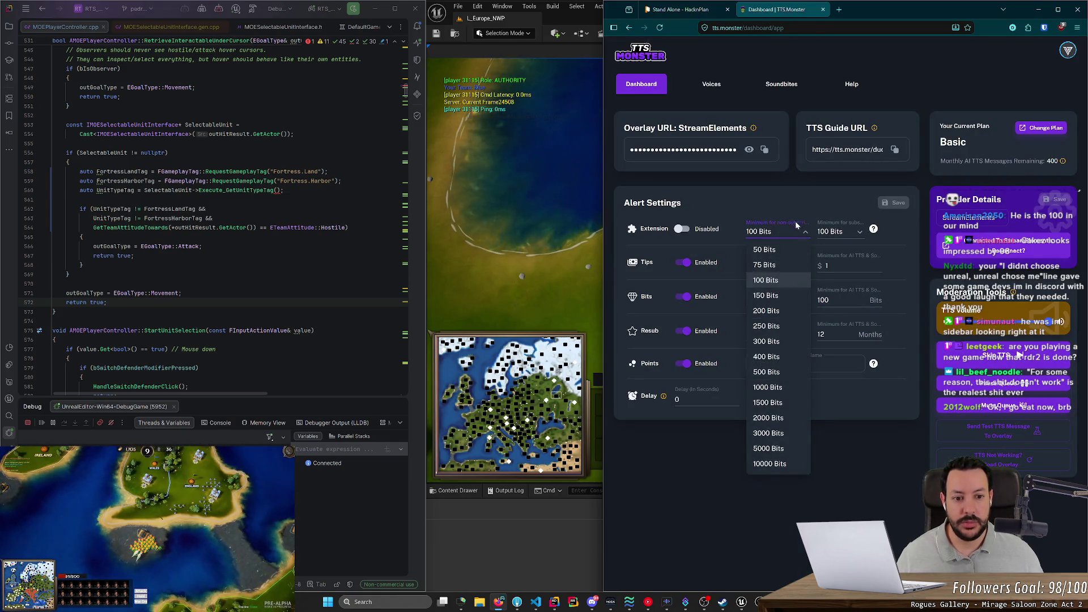
pyautogui.click(791, 218)
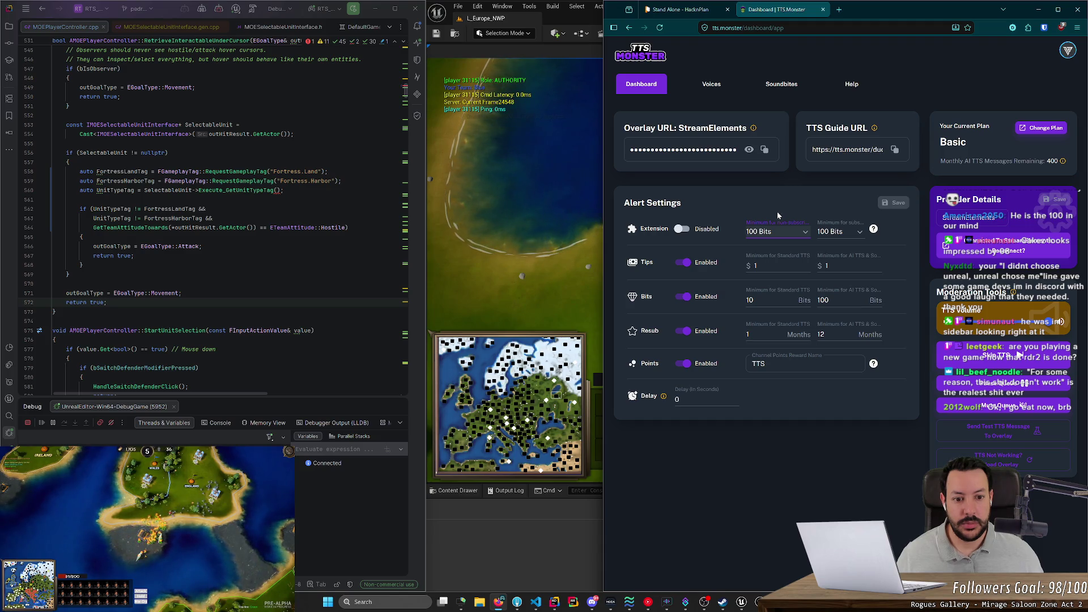
pyautogui.doubleClick(750, 301)
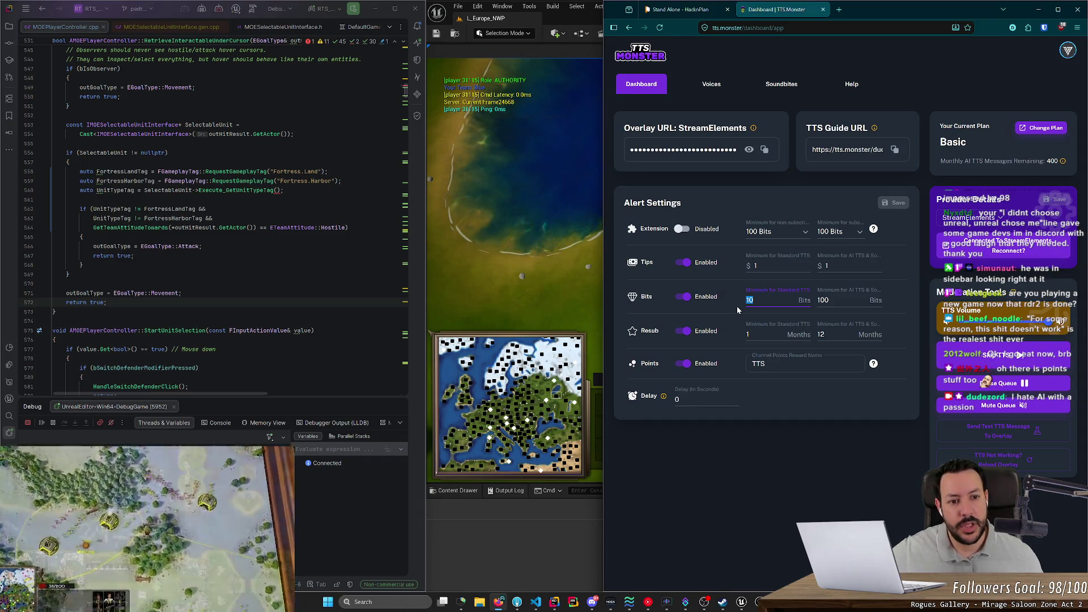
pyautogui.hotkey('ctrl', 'Tab')
pyautogui.click(589, 232)
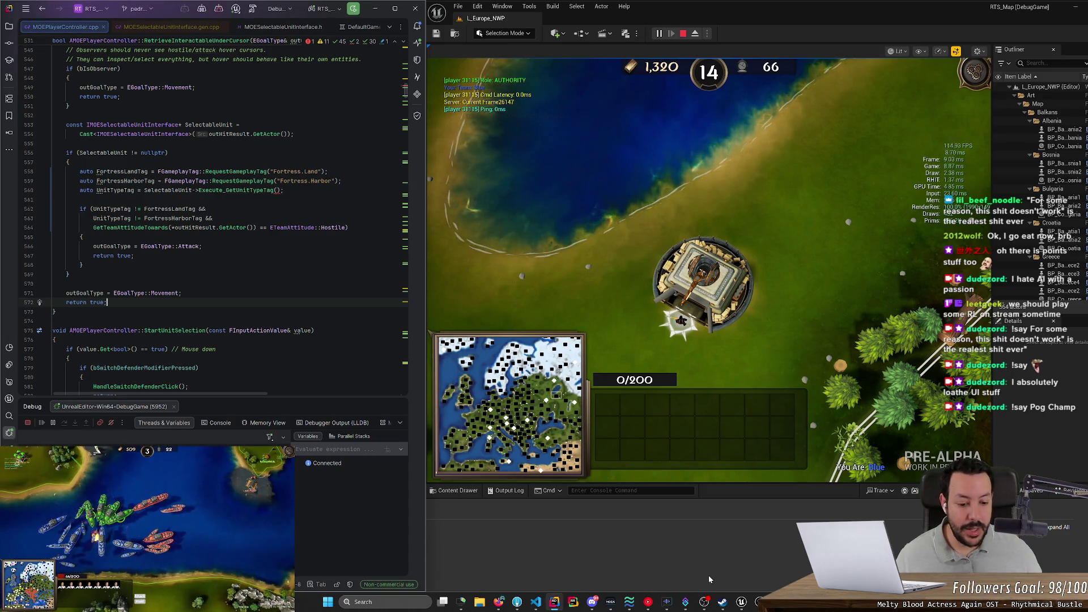
# - Bring up Speaker.bot and browse its speech queue, chat users and event settings
pyautogui.click(687, 604)
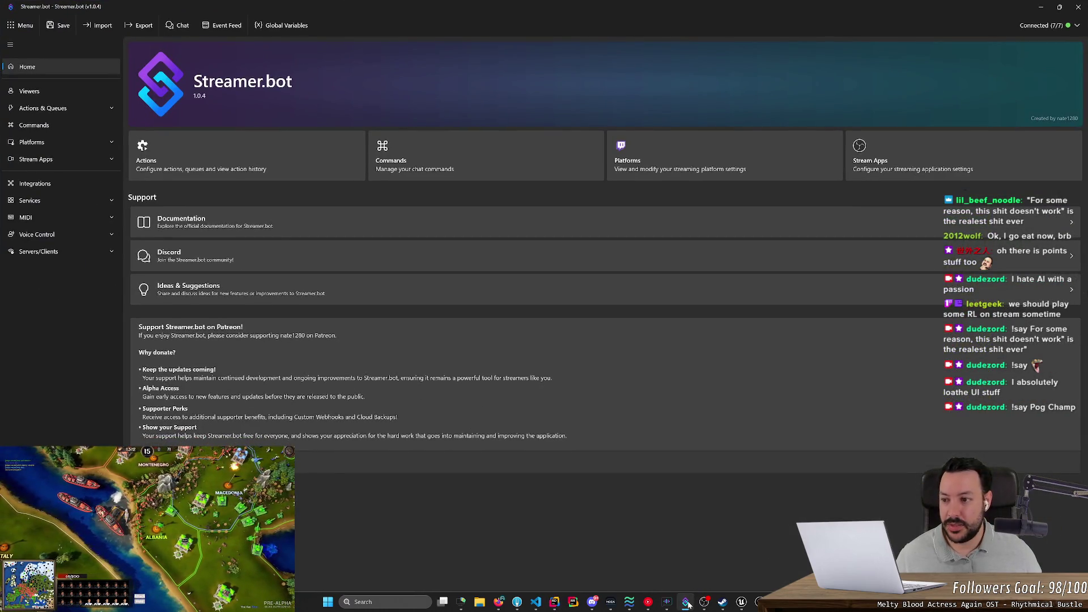
pyautogui.click(687, 603)
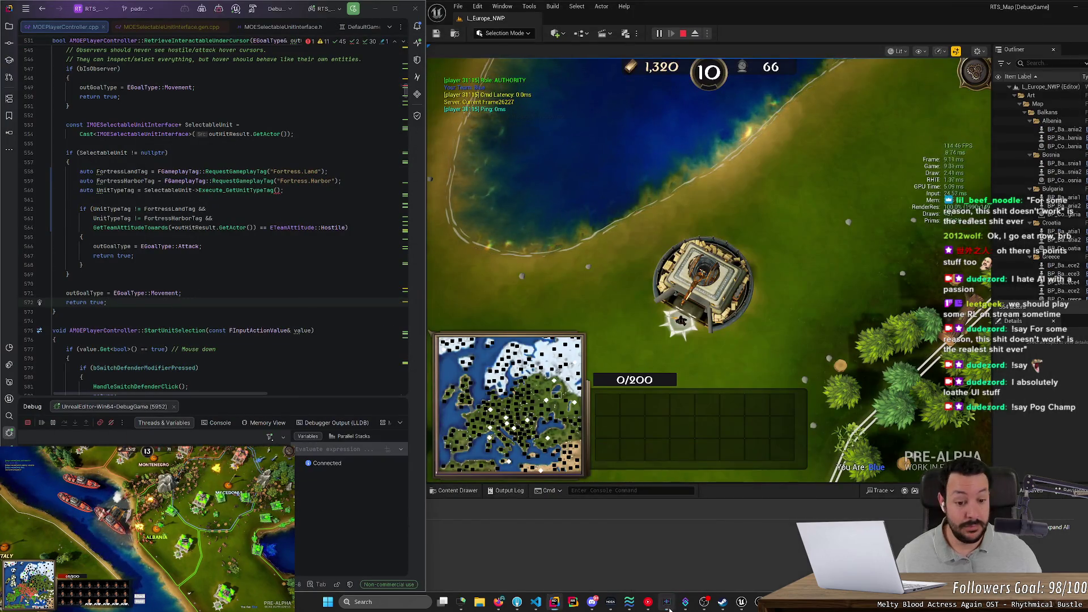
pyautogui.click(667, 603)
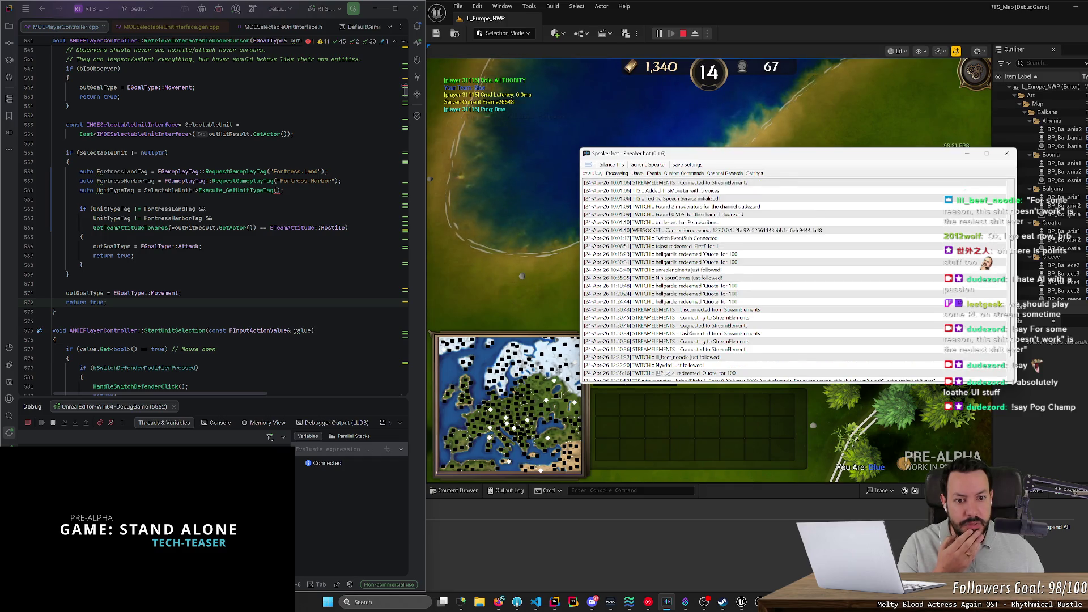
pyautogui.click(618, 174)
pyautogui.click(637, 174)
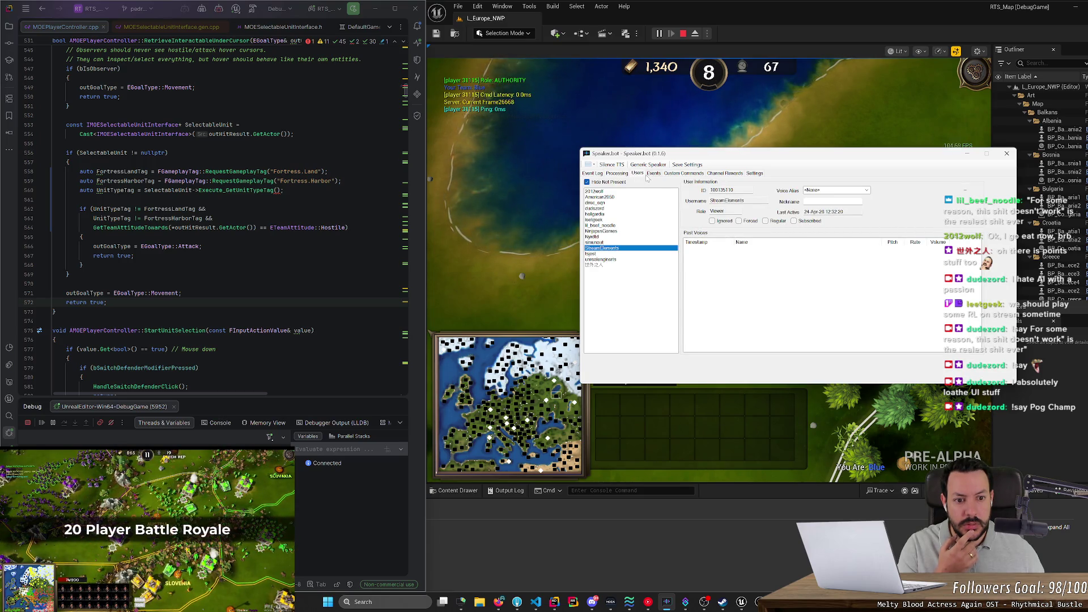
pyautogui.click(648, 175)
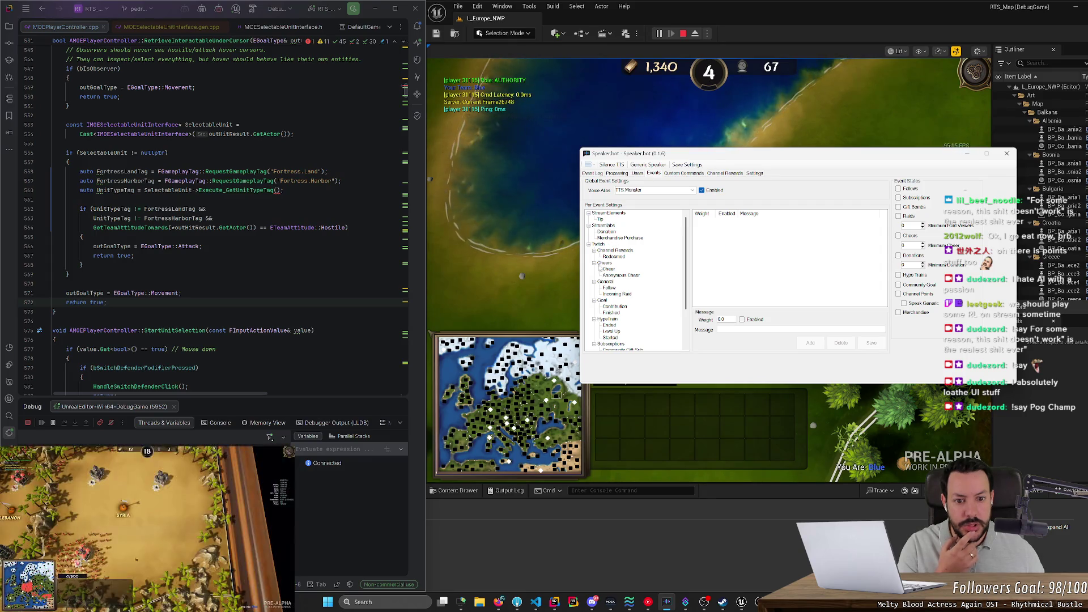
# - Review the Cheer and Anonymous Cheer messages and enable speech for the Cheers group
pyautogui.click(607, 269)
pyautogui.click(613, 275)
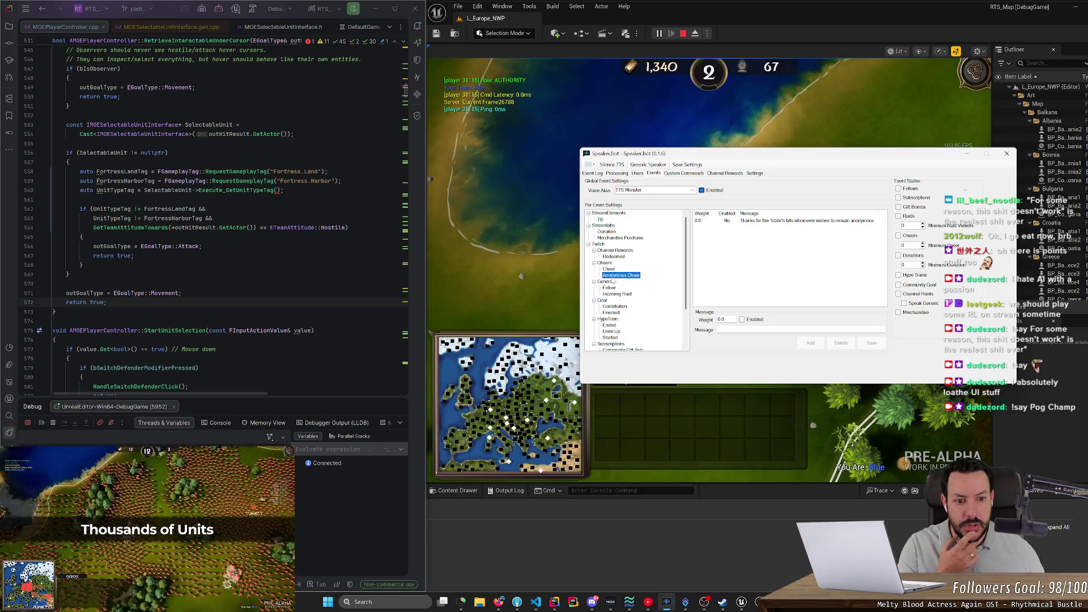
pyautogui.click(615, 270)
pyautogui.click(608, 263)
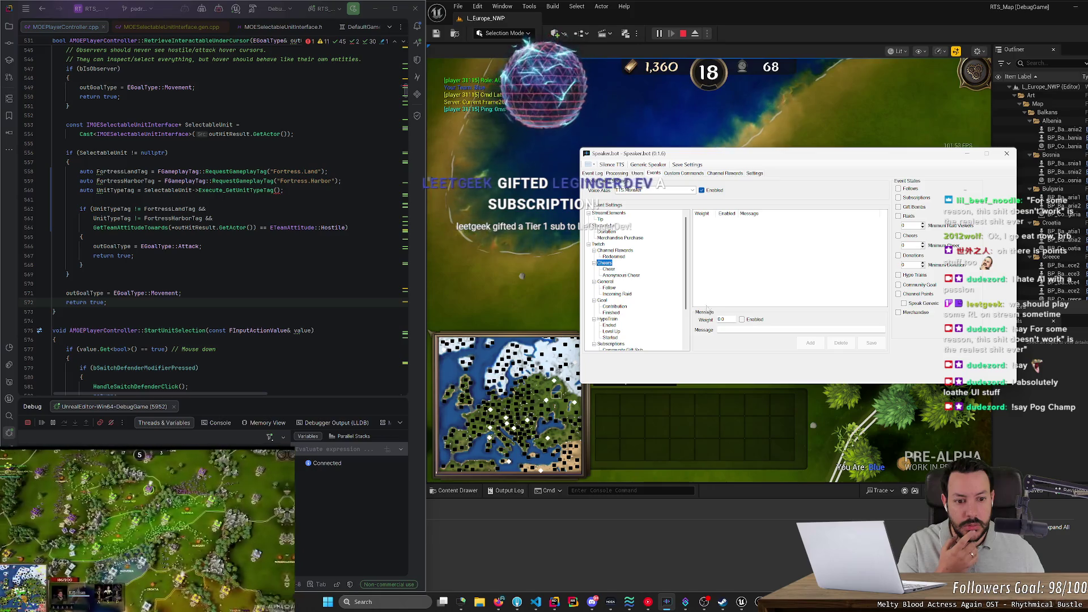
pyautogui.click(753, 320)
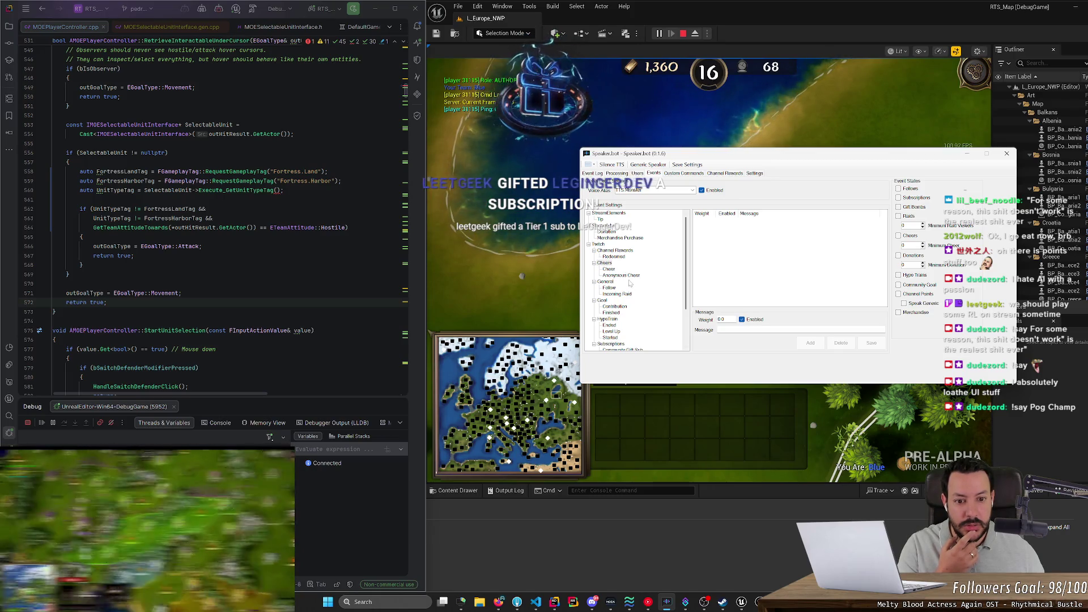
pyautogui.click(618, 275)
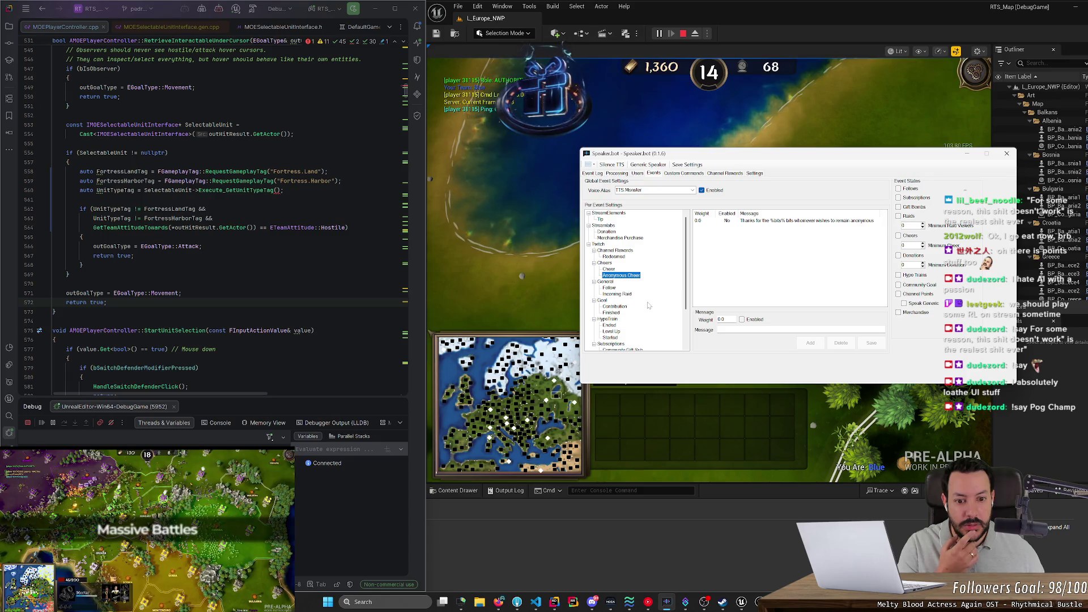
# - Turn on speech for the Cheer event with a minimum cheer amount of 13
pyautogui.scroll(-3, 646, 301)
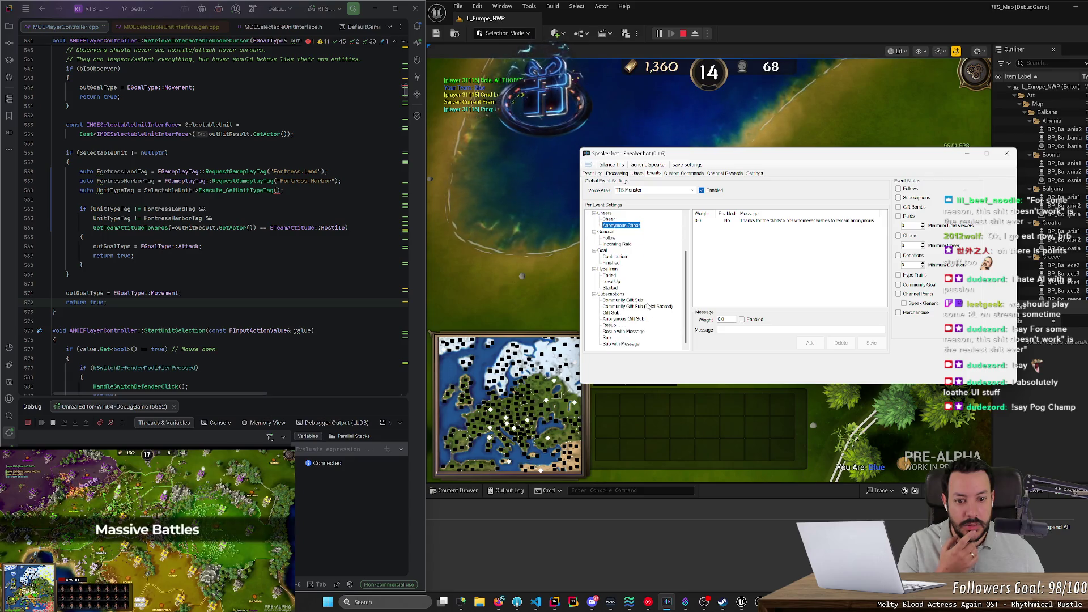
pyautogui.click(608, 220)
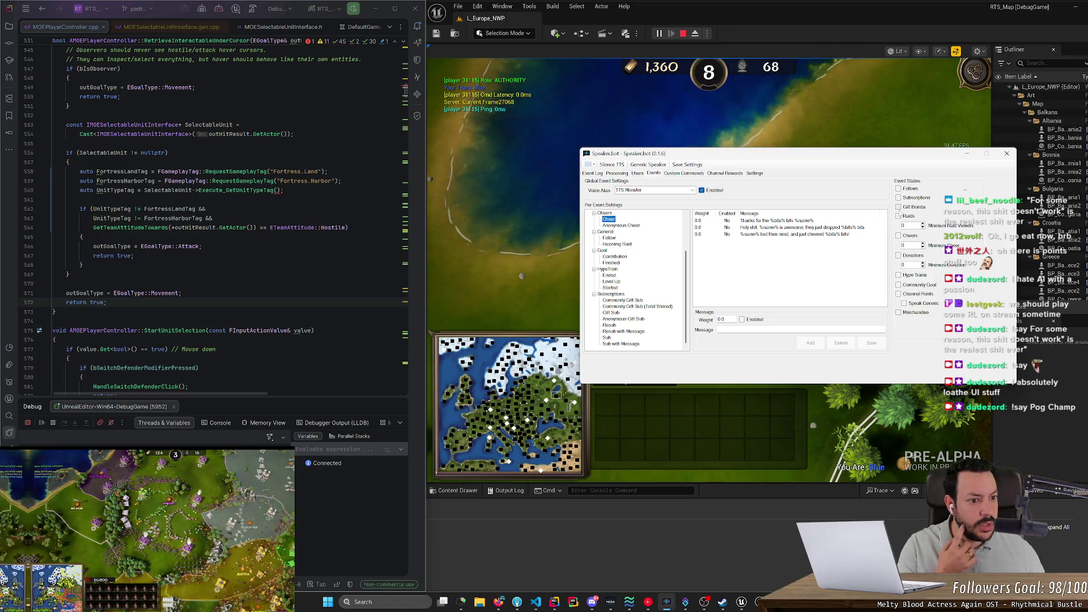
pyautogui.click(898, 236)
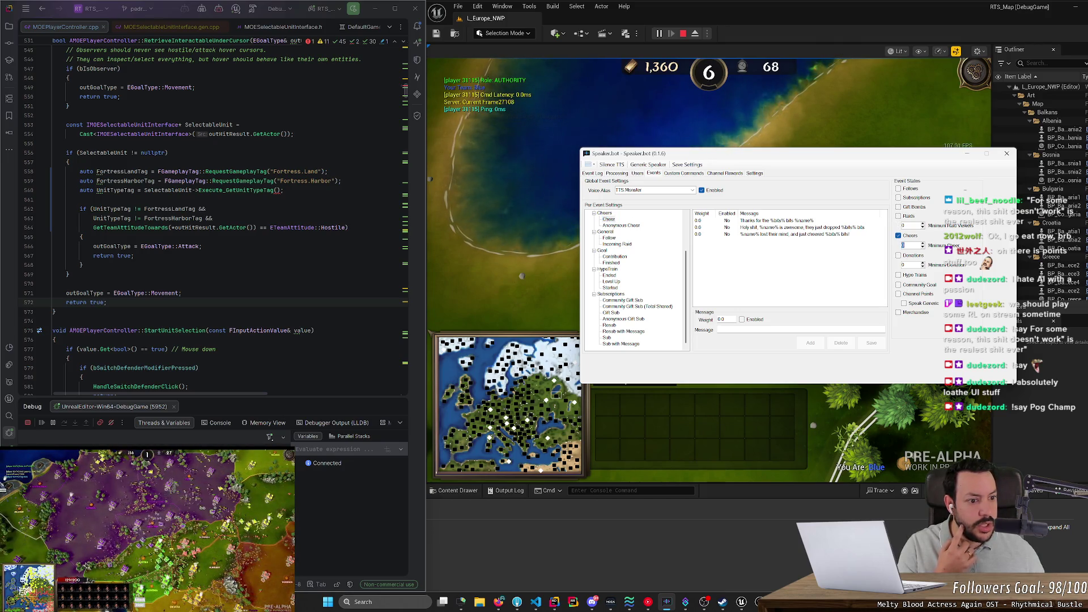
pyautogui.write('13')
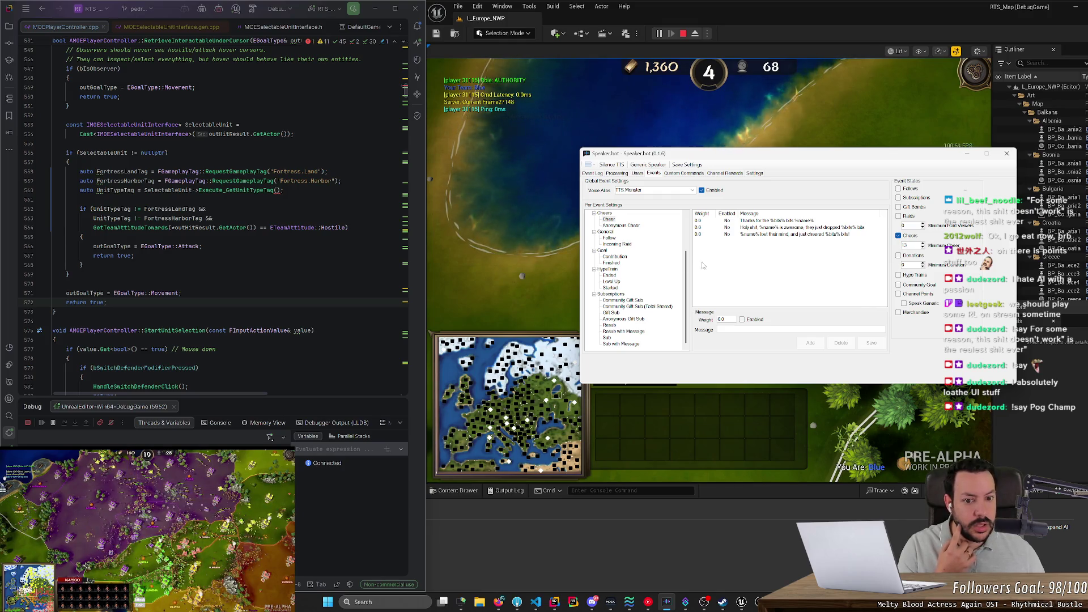
pyautogui.click(620, 239)
pyautogui.press('Up')
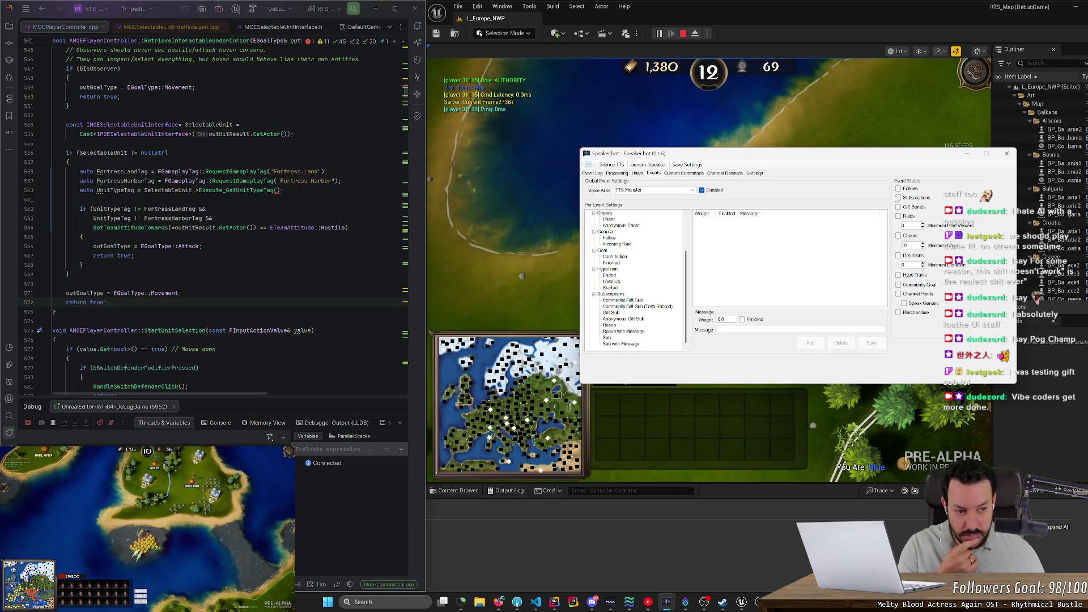
pyautogui.click(898, 236)
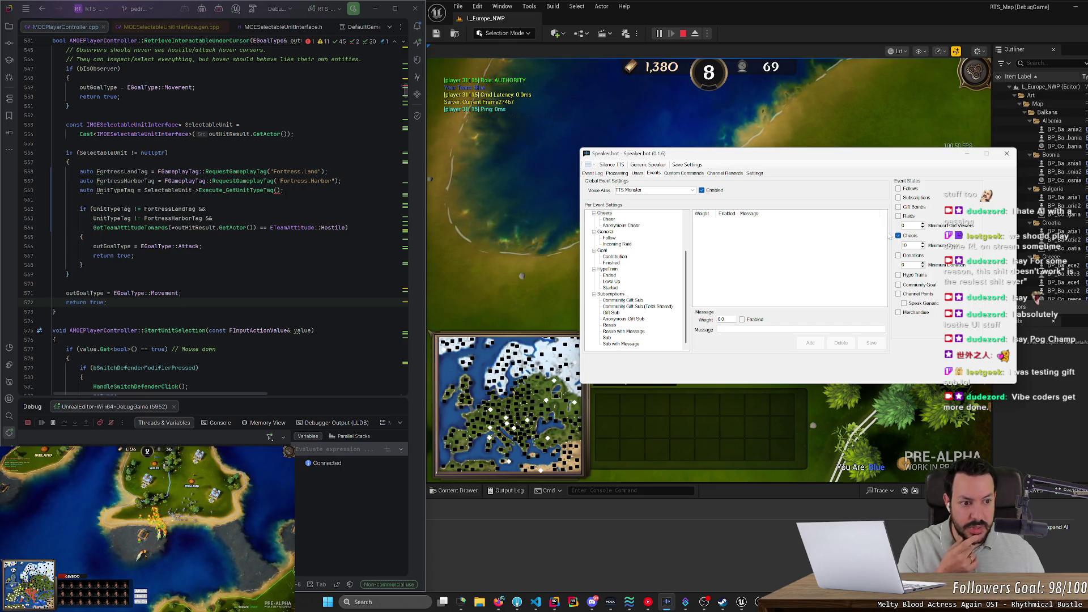
# - Return focus to the game, move Speaker.bot off it, and bring up Steam
pyautogui.click(546, 310)
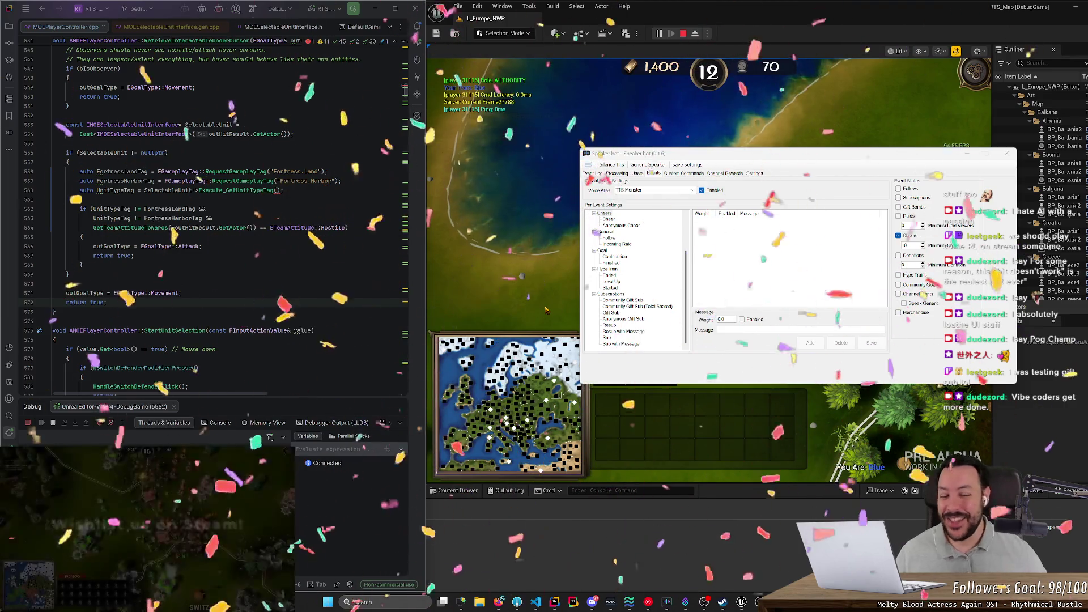
pyautogui.click(975, 154)
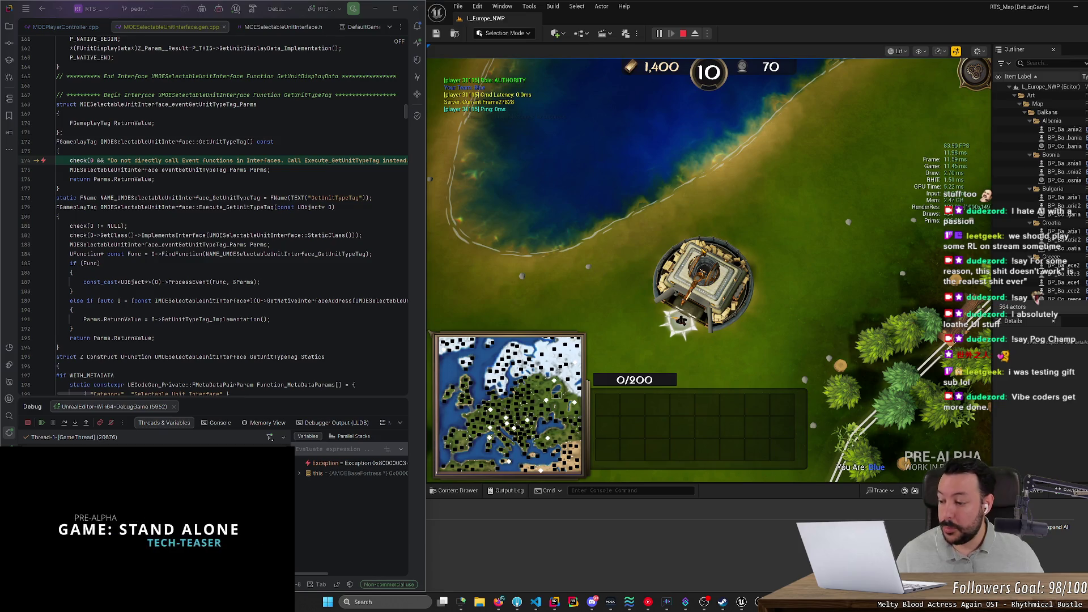
pyautogui.click(723, 602)
# - Open All Hail the Orb's store page from the Steam library and scroll through it
pyautogui.click(81, 19)
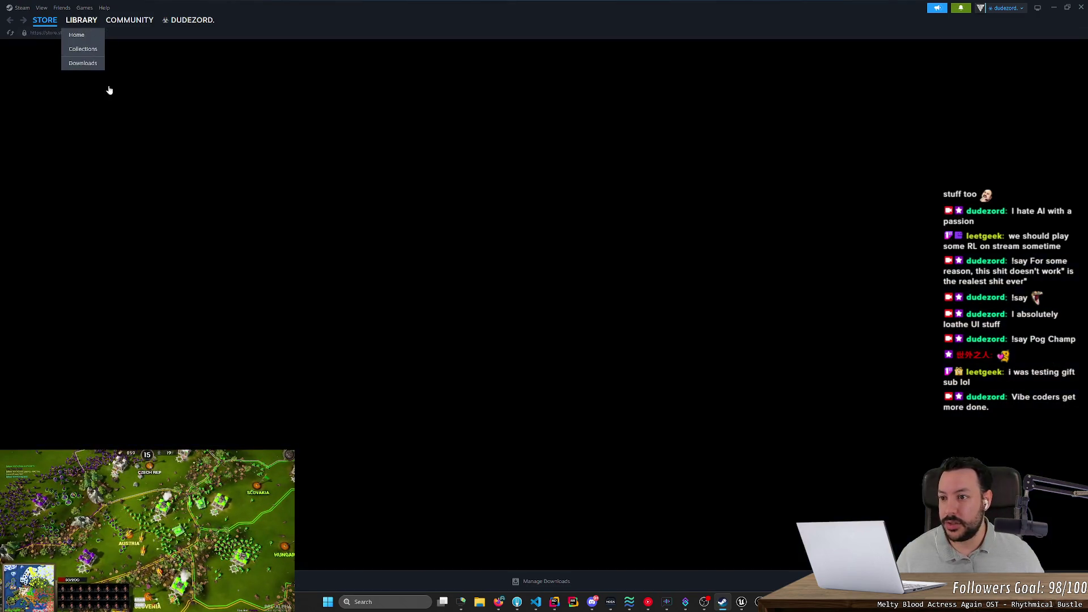
pyautogui.click(65, 238)
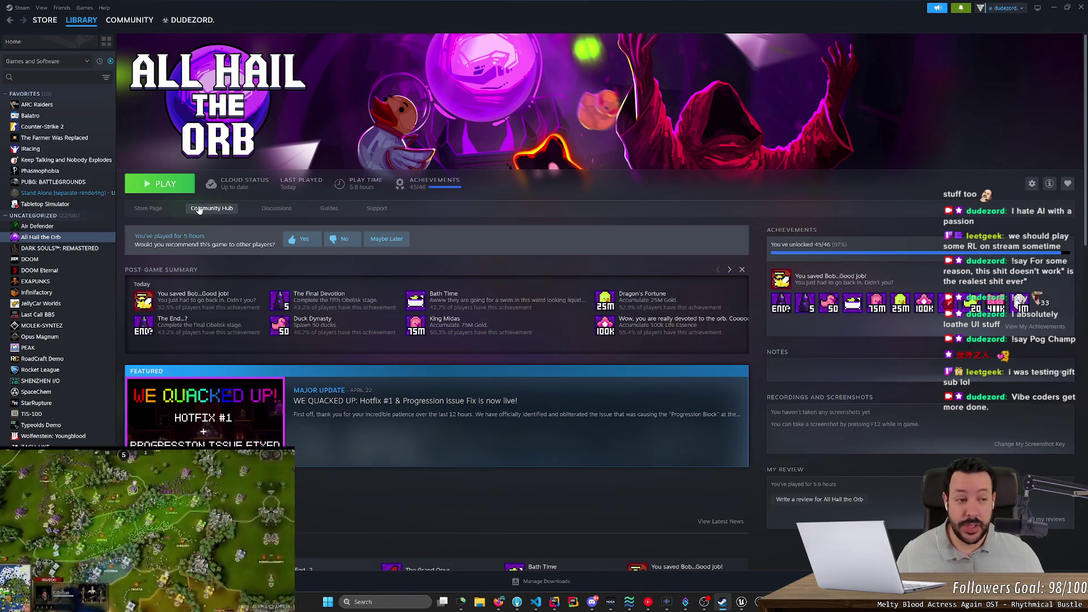
pyautogui.click(148, 208)
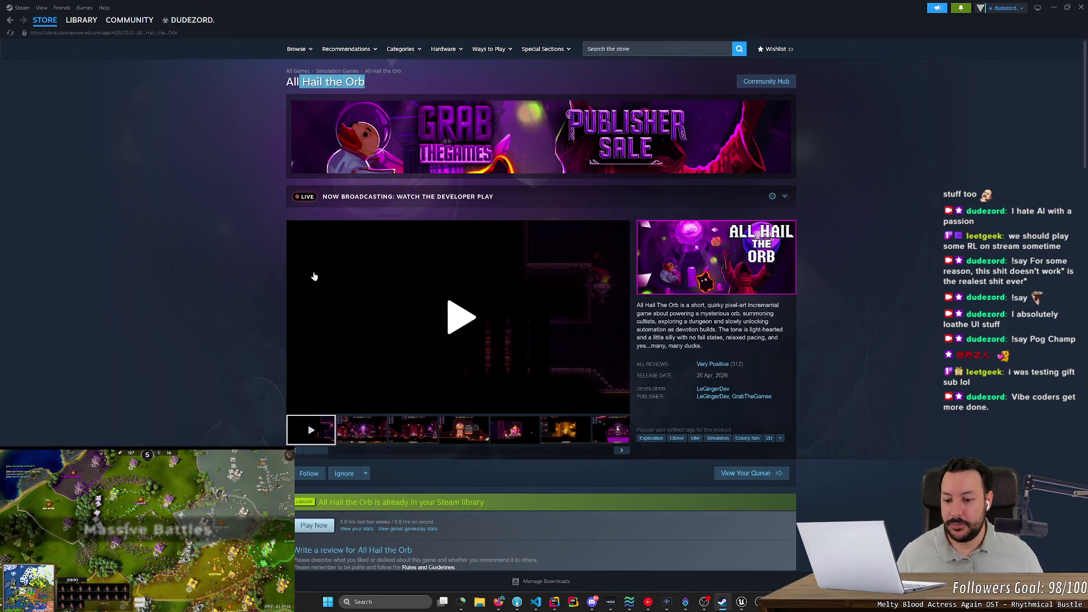
pyautogui.scroll(-4, 314, 278)
pyautogui.scroll(-3, 329, 341)
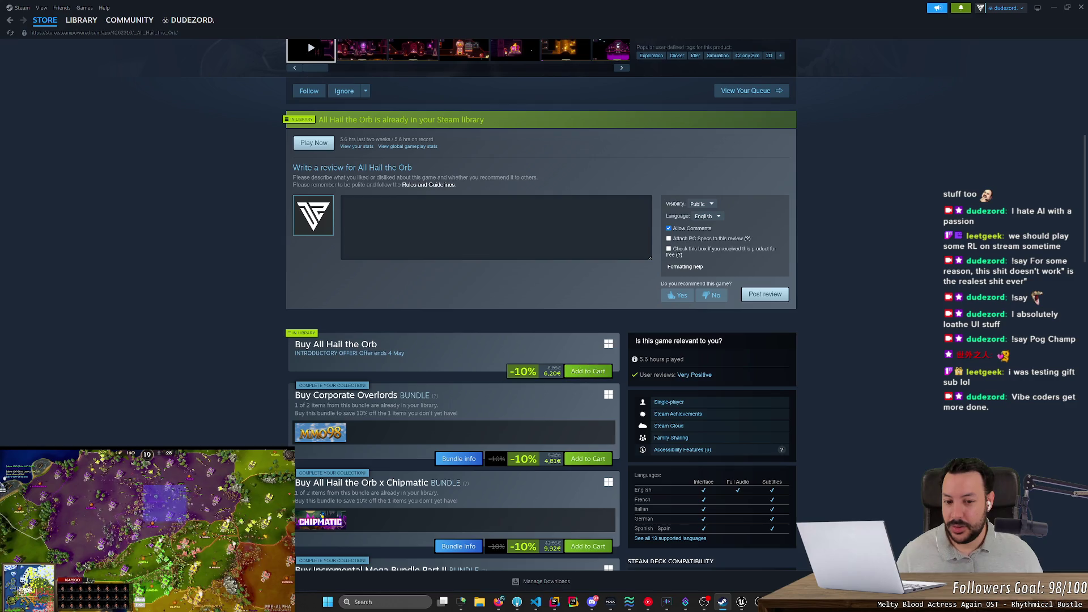
pyautogui.scroll(2, 524, 375)
pyautogui.scroll(5, 524, 376)
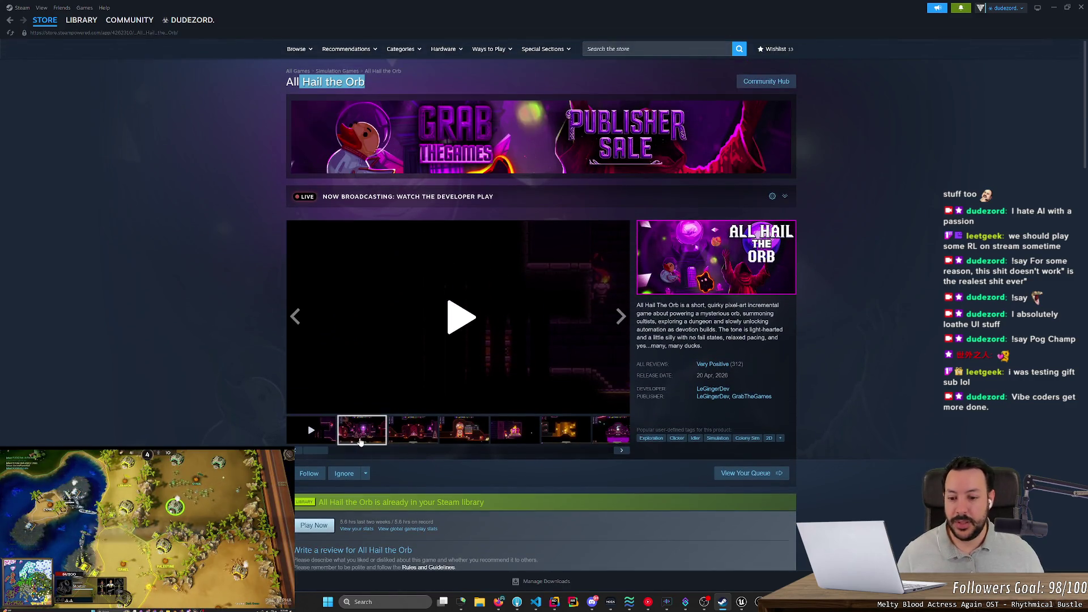
# - View the fourth through seventh screenshots, then close Steam and bring it back
pyautogui.click(448, 440)
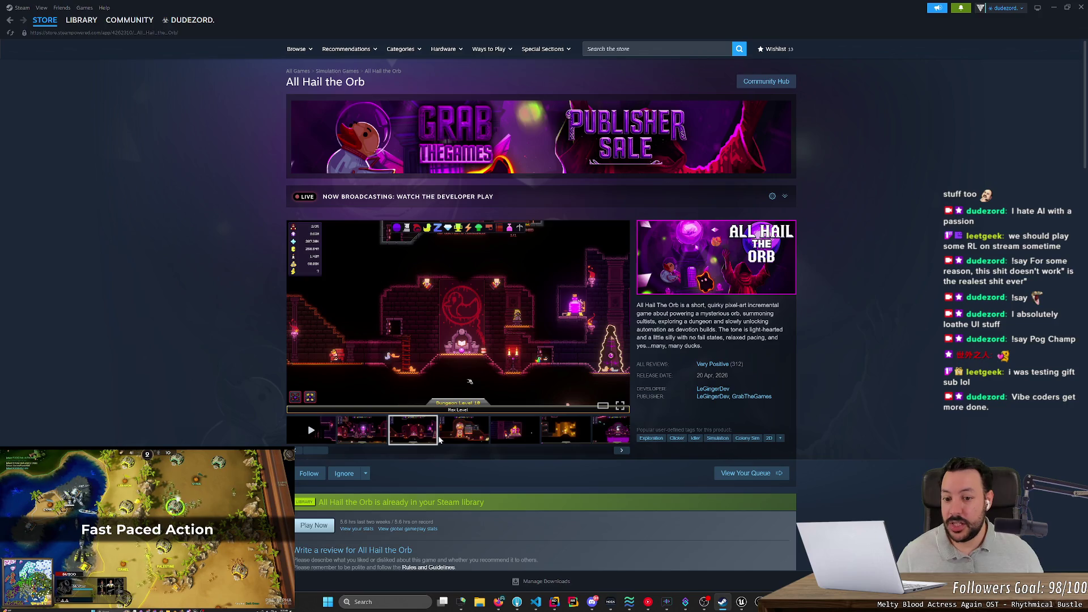
pyautogui.click(511, 442)
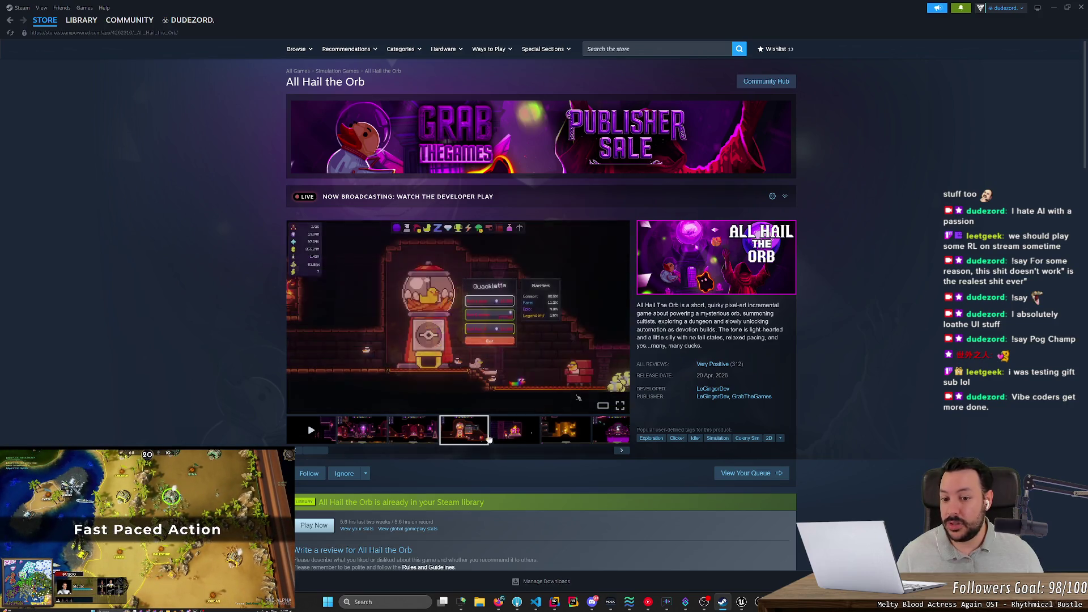
pyautogui.click(553, 439)
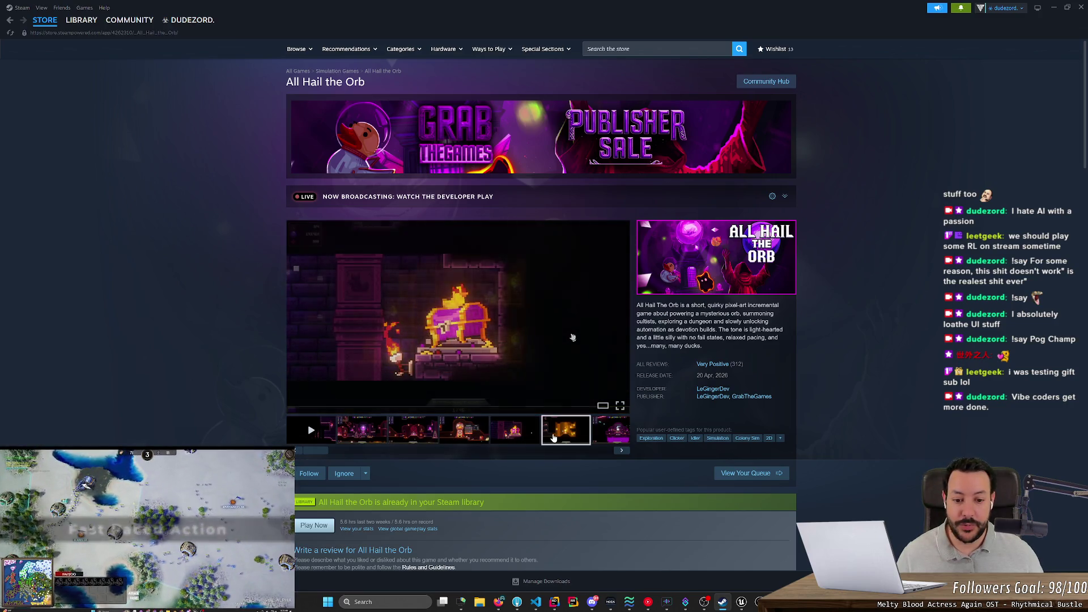
pyautogui.click(610, 436)
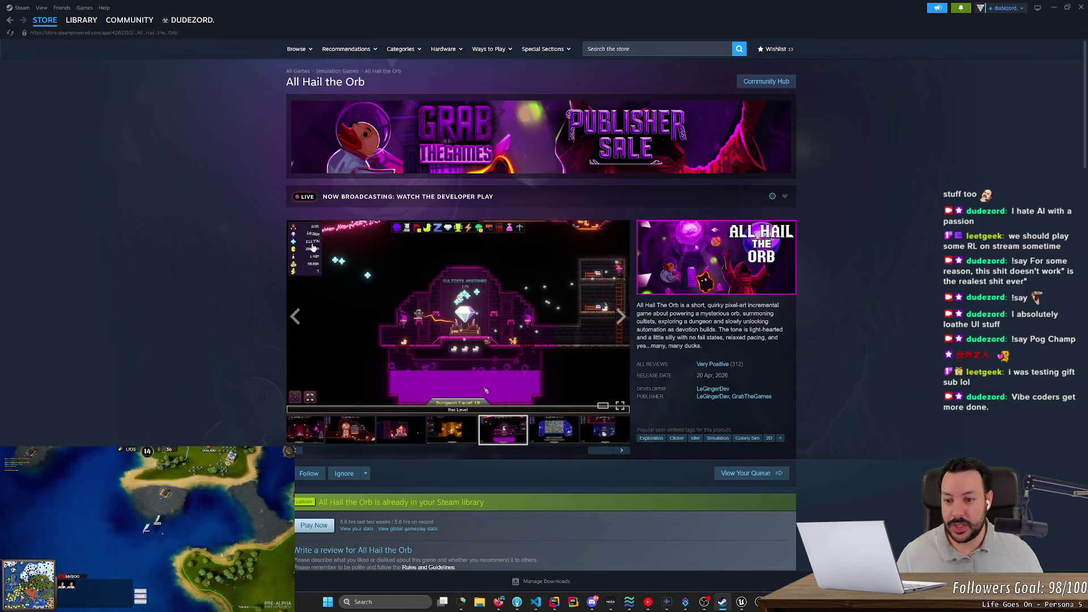
pyautogui.scroll(-1, 198, 303)
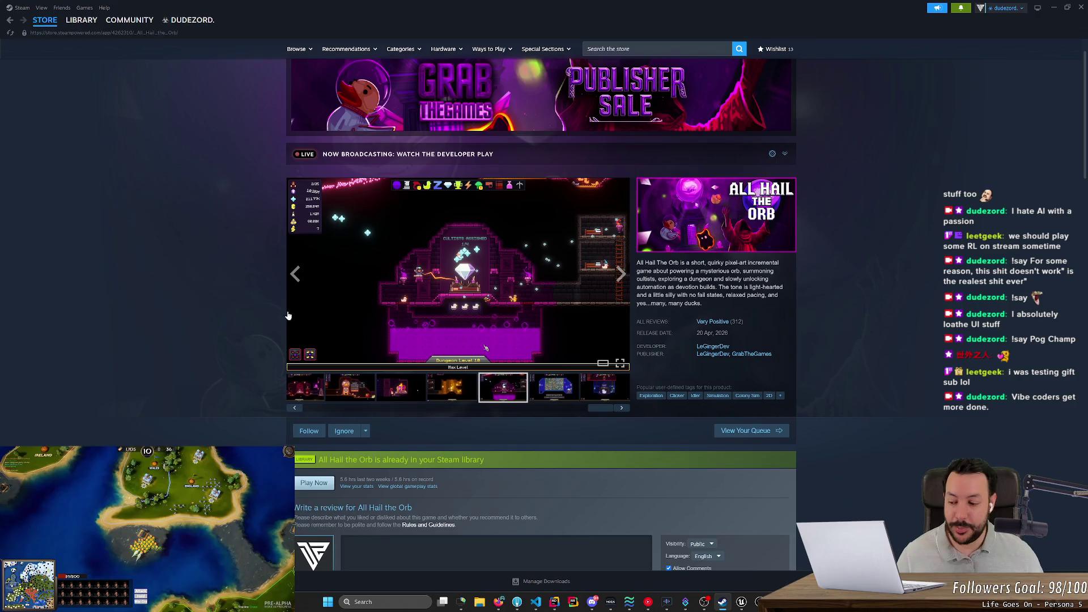
pyautogui.scroll(1, 198, 303)
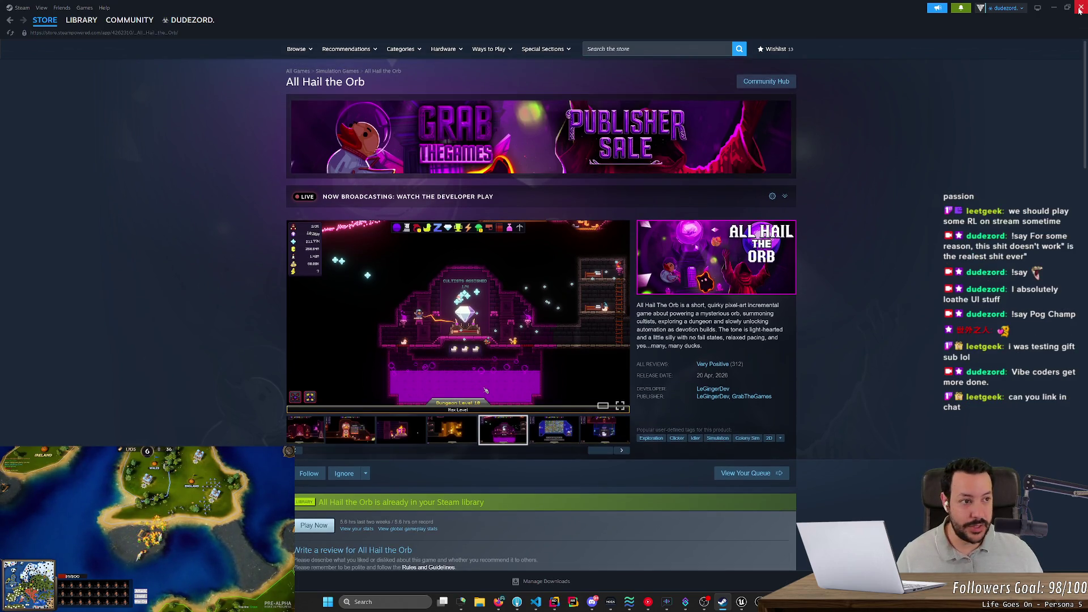
pyautogui.click(1080, 8)
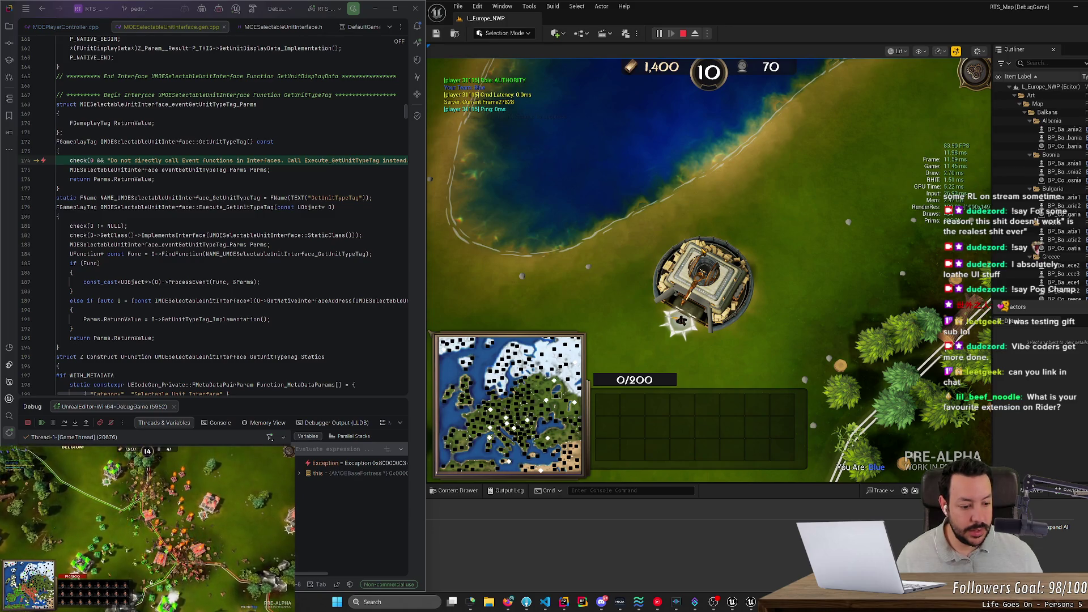
pyautogui.hotkey('alt', 'Tab')
pyautogui.click(45, 20)
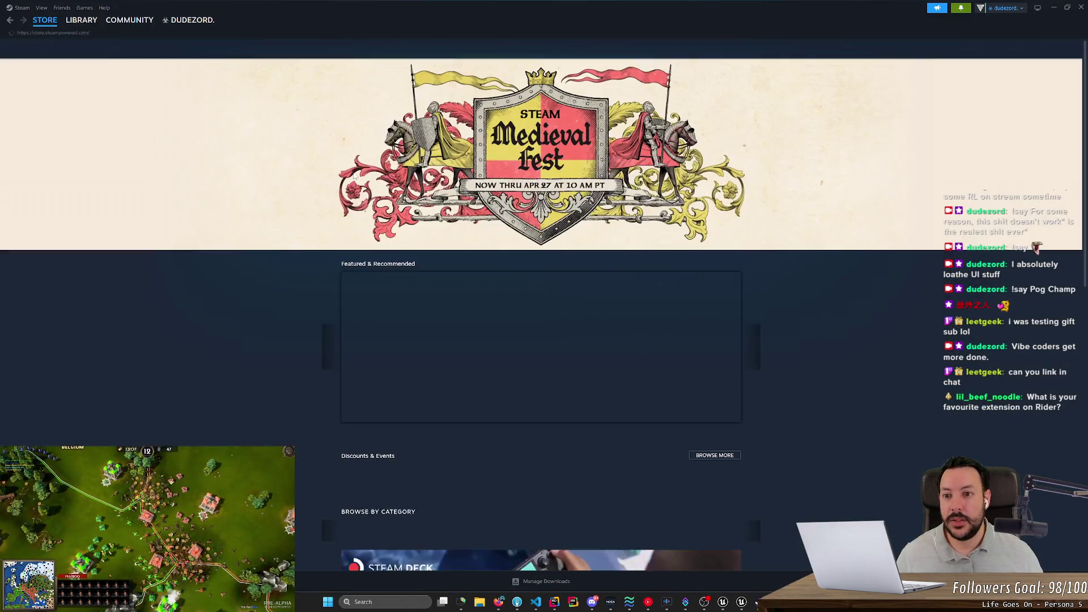
pyautogui.click(82, 19)
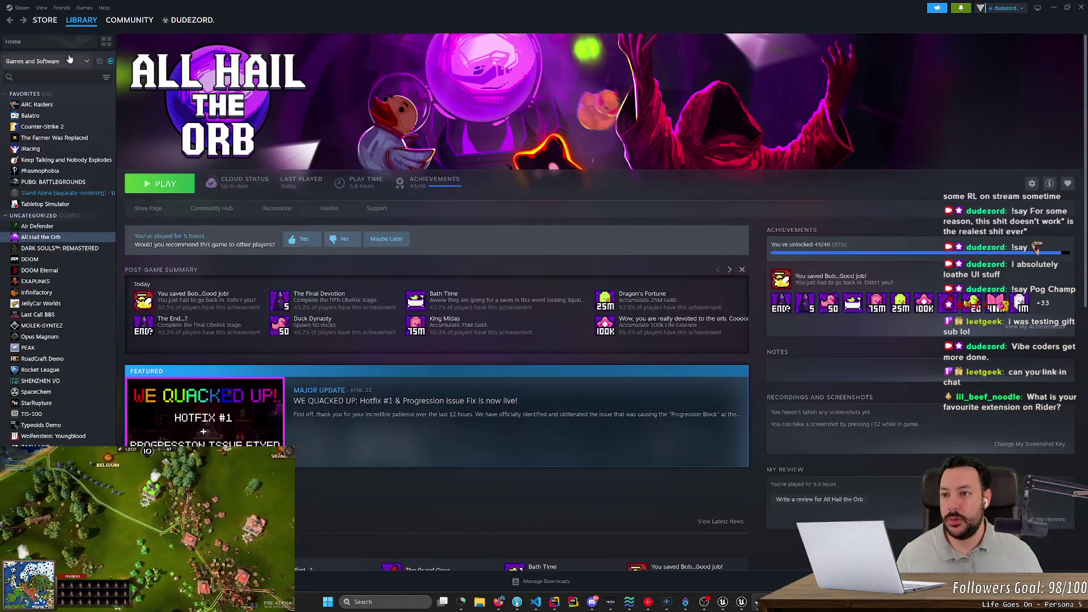
pyautogui.click(148, 208)
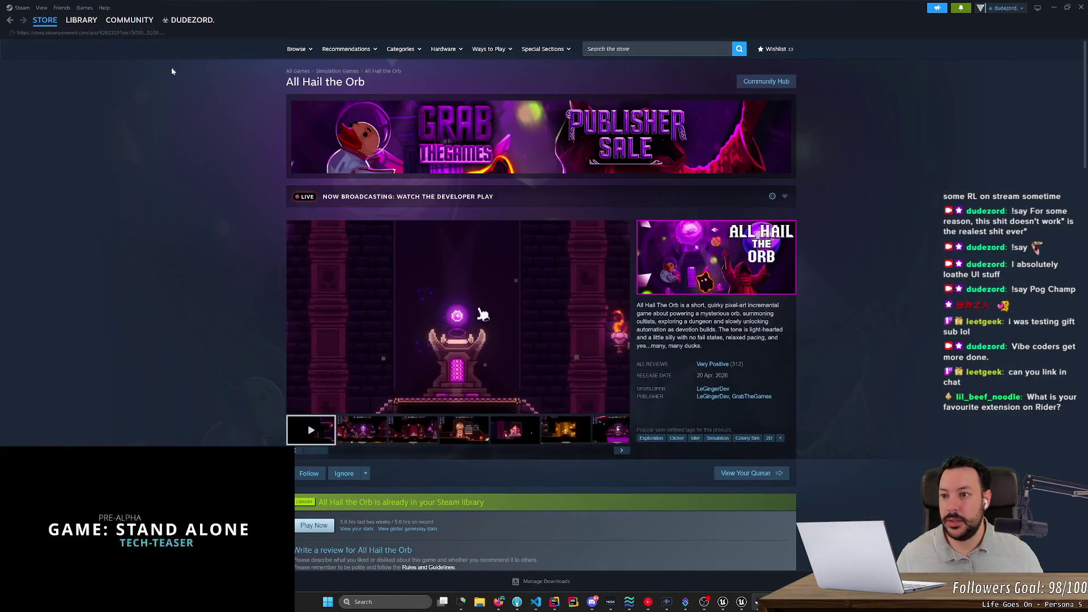
pyautogui.click(176, 33)
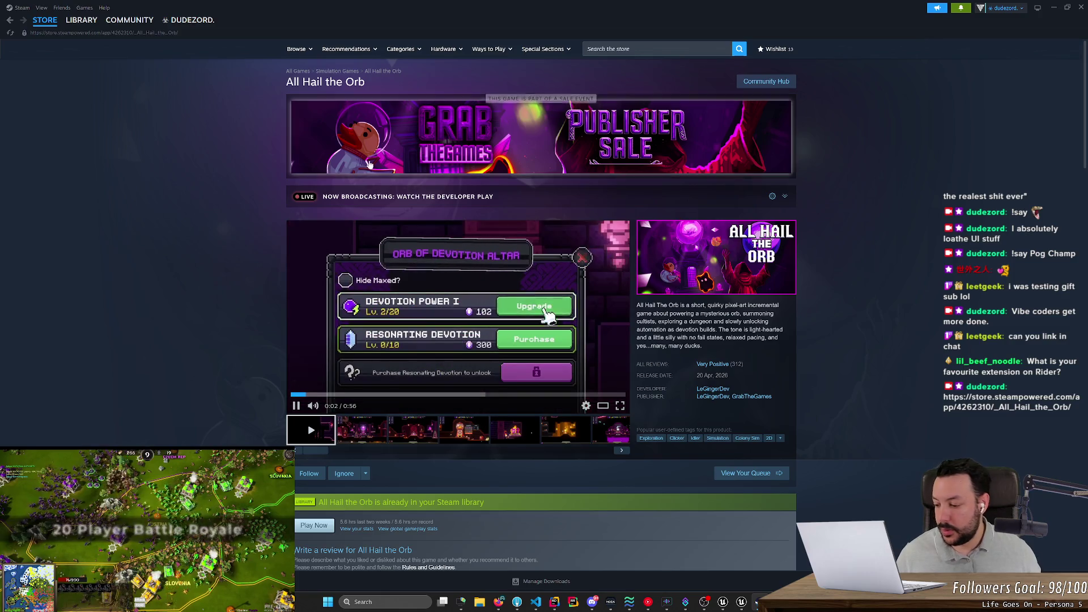
pyautogui.click(1080, 7)
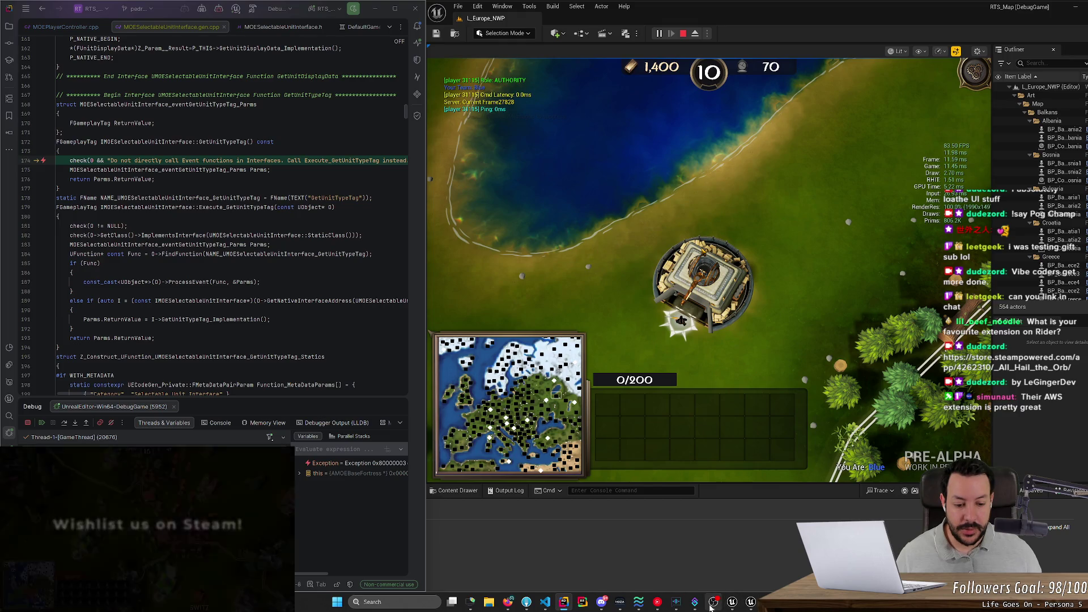
pyautogui.click(676, 602)
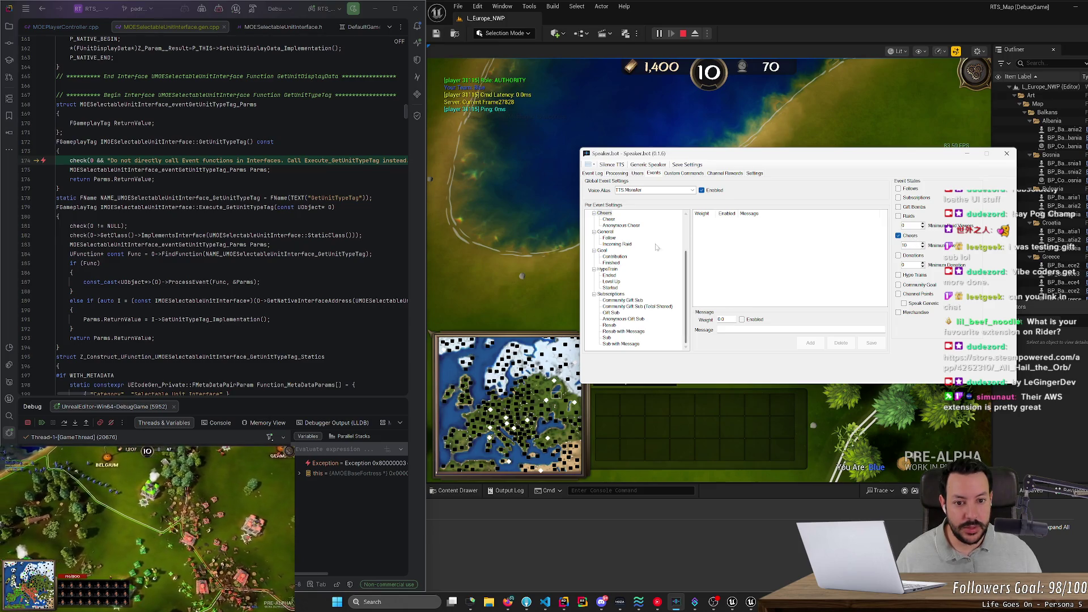
pyautogui.click(611, 219)
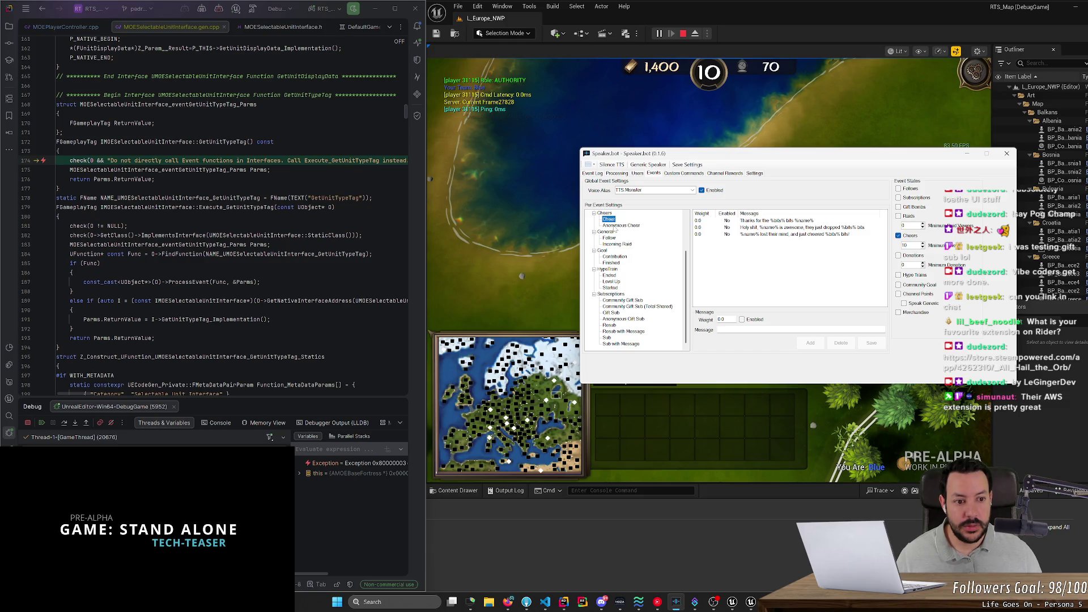
pyautogui.click(622, 225)
pyautogui.click(605, 213)
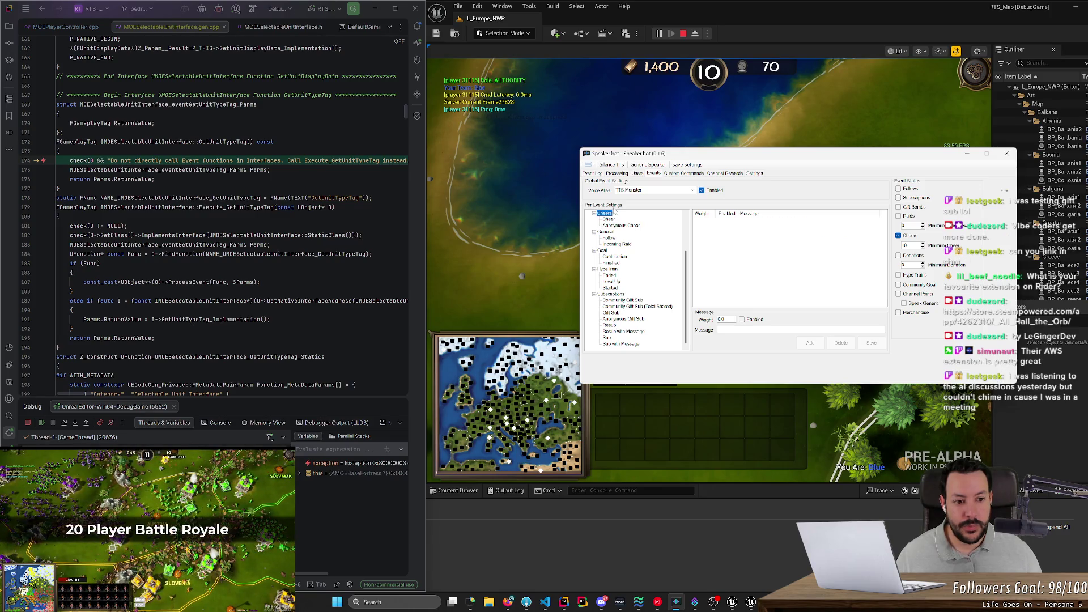
pyautogui.click(690, 173)
pyautogui.click(722, 174)
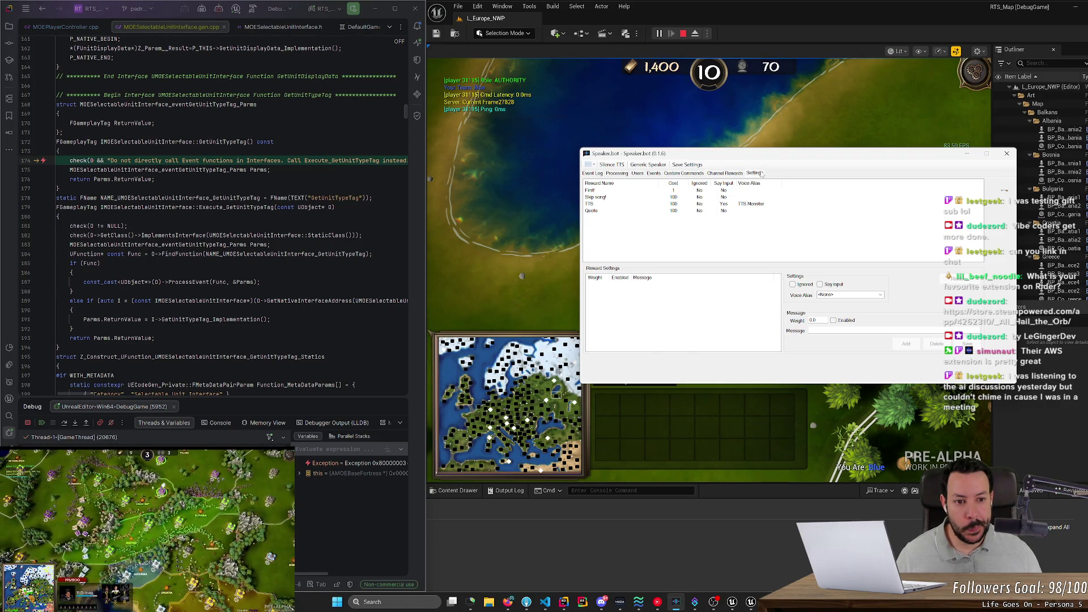
pyautogui.click(762, 174)
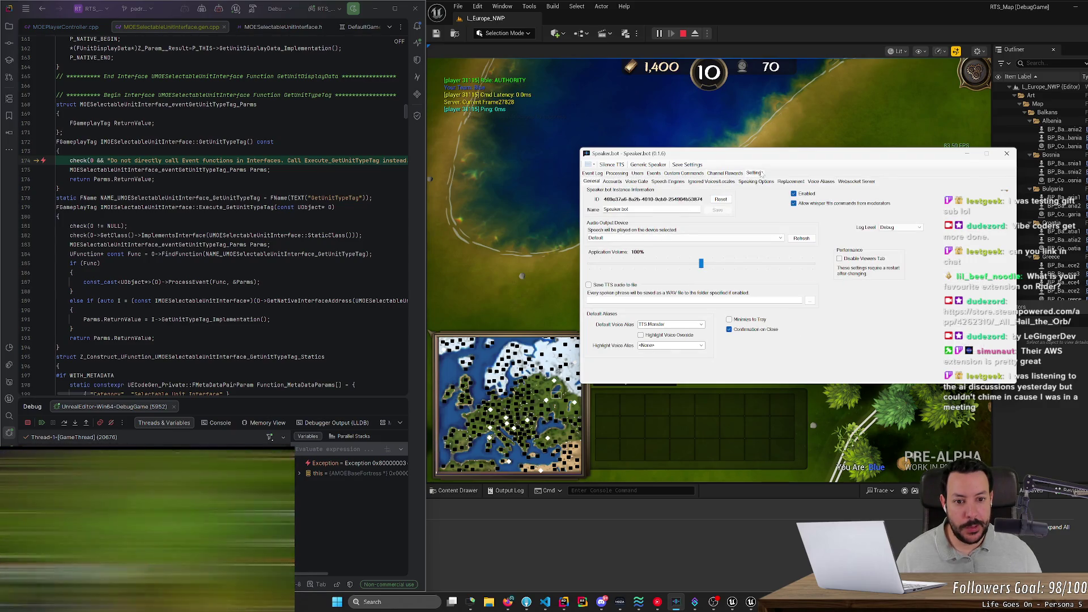
pyautogui.click(967, 156)
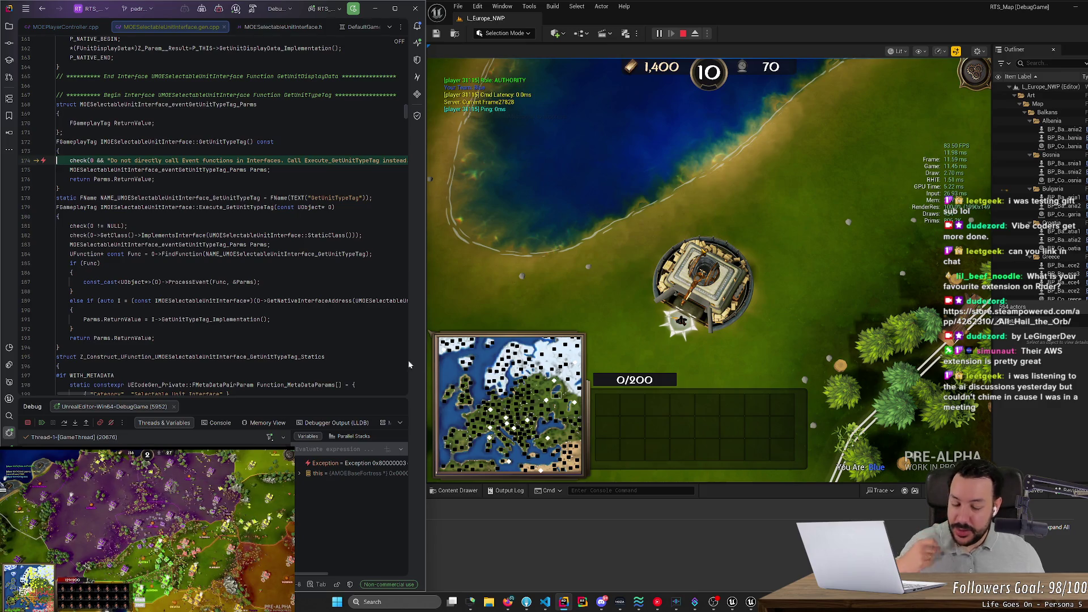
# - Resume the paused game and jump from line 174 to the calling code in MOEPlayerController.cpp
pyautogui.click(58, 347)
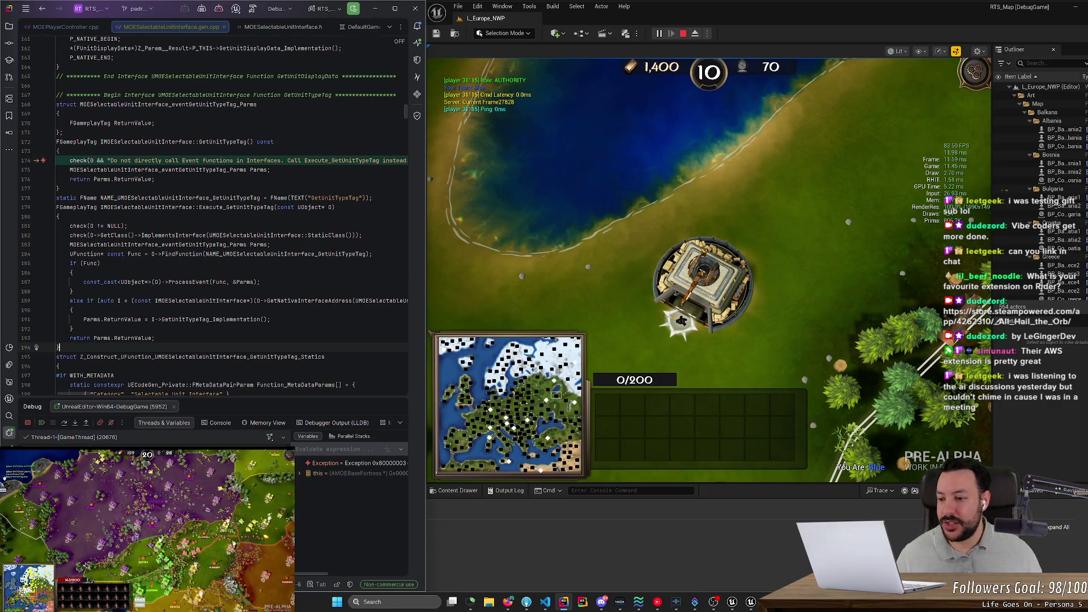
pyautogui.click(42, 423)
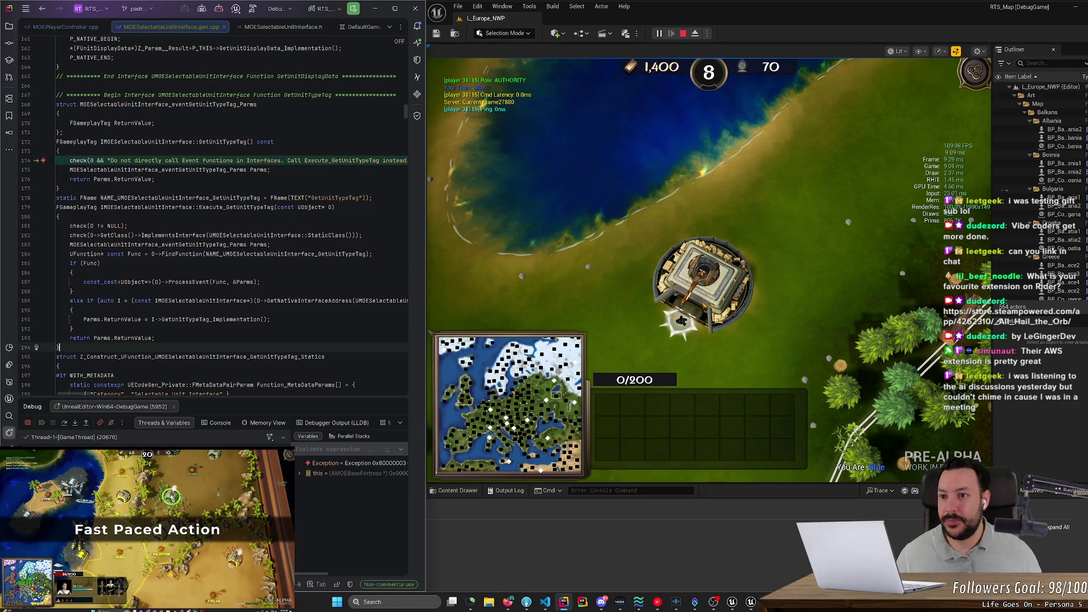
pyautogui.click(57, 160)
pyautogui.hotkey('ctrl', 'alt', 'Left')
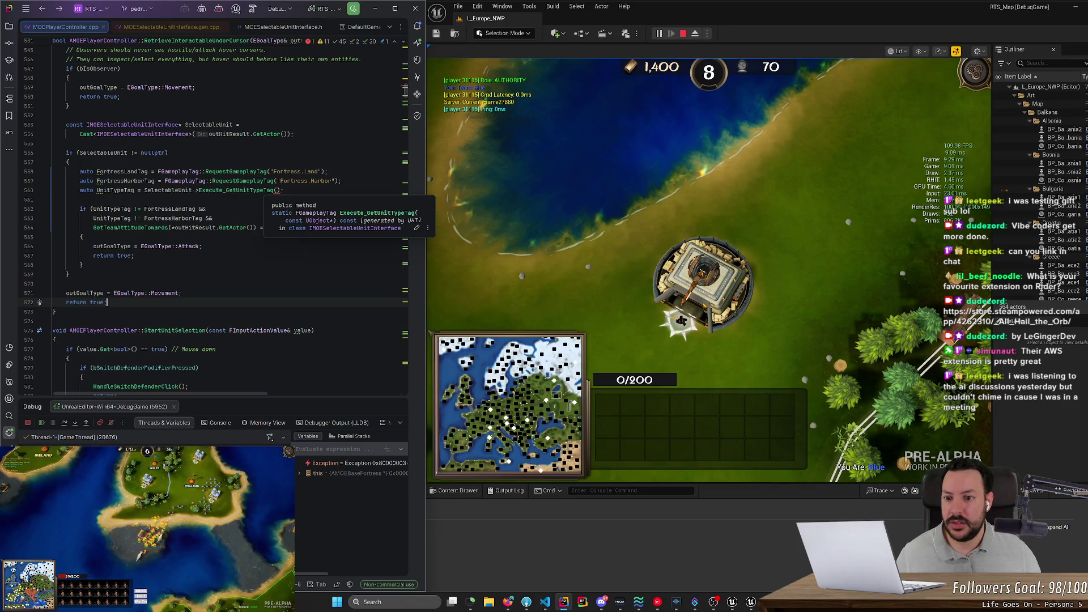
# - Pass outHitResult.GetActor() into Execute_GetUnitTypeTag on line 560, then Build and Reload
pyautogui.click(194, 190)
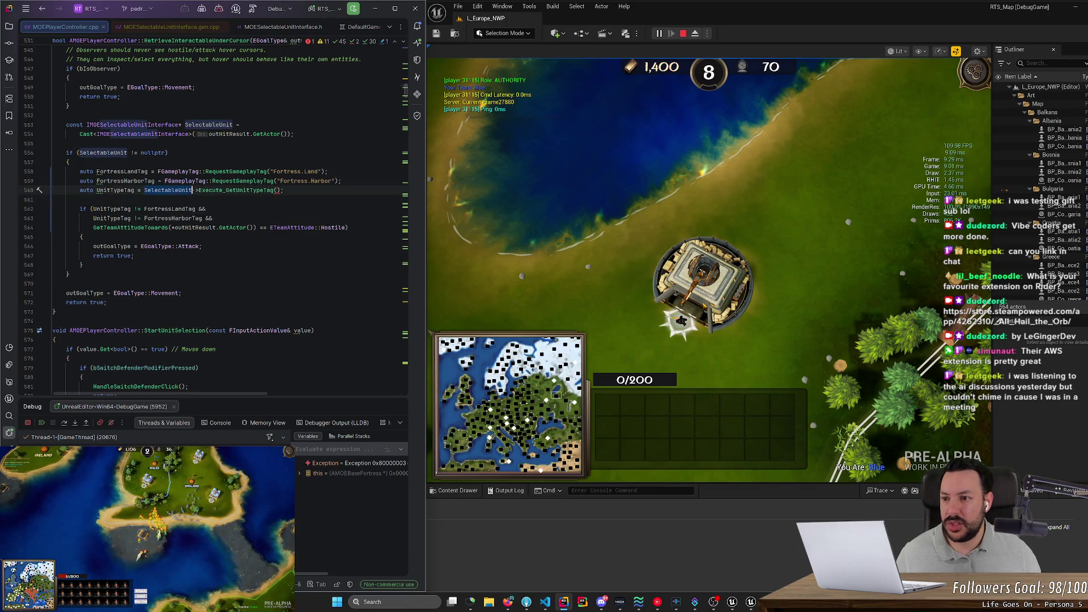
pyautogui.click(277, 190)
pyautogui.write('SelectableUnit')
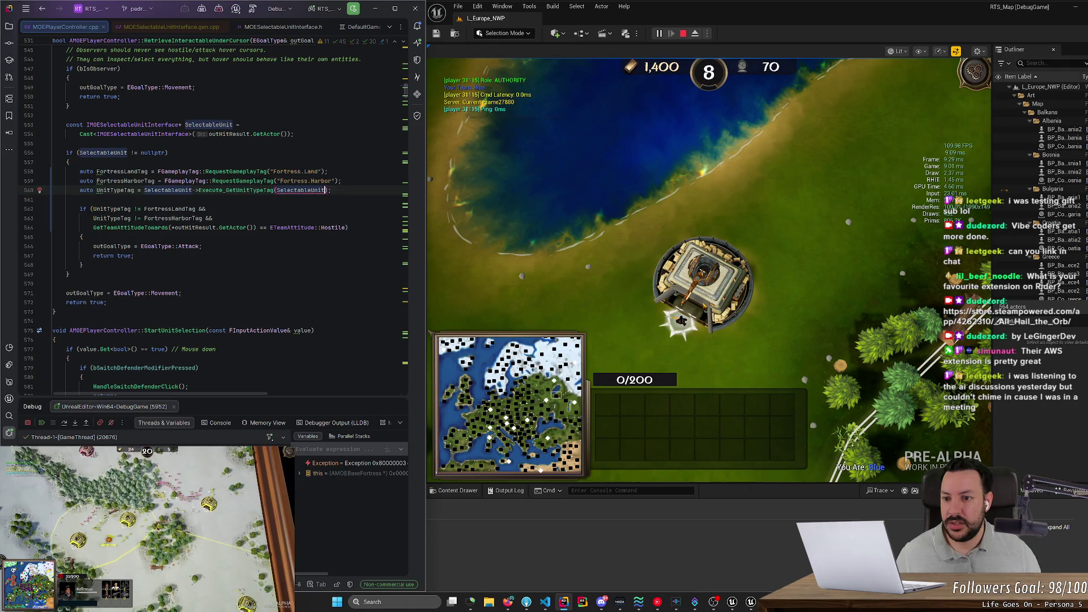
pyautogui.hotkey('ctrl', 'z')
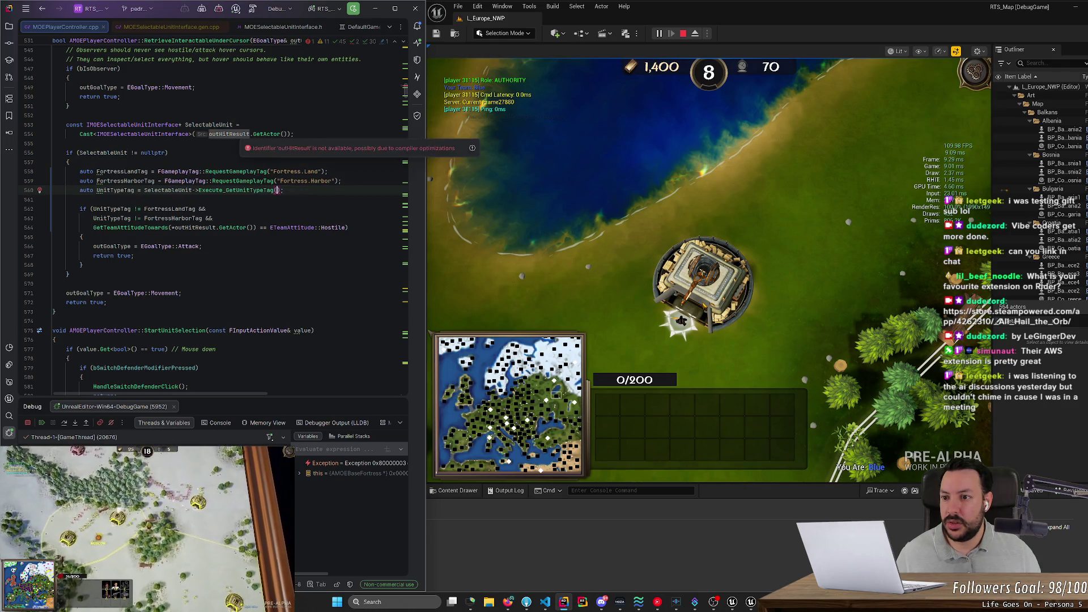
pyautogui.click(250, 134)
pyautogui.click(287, 134)
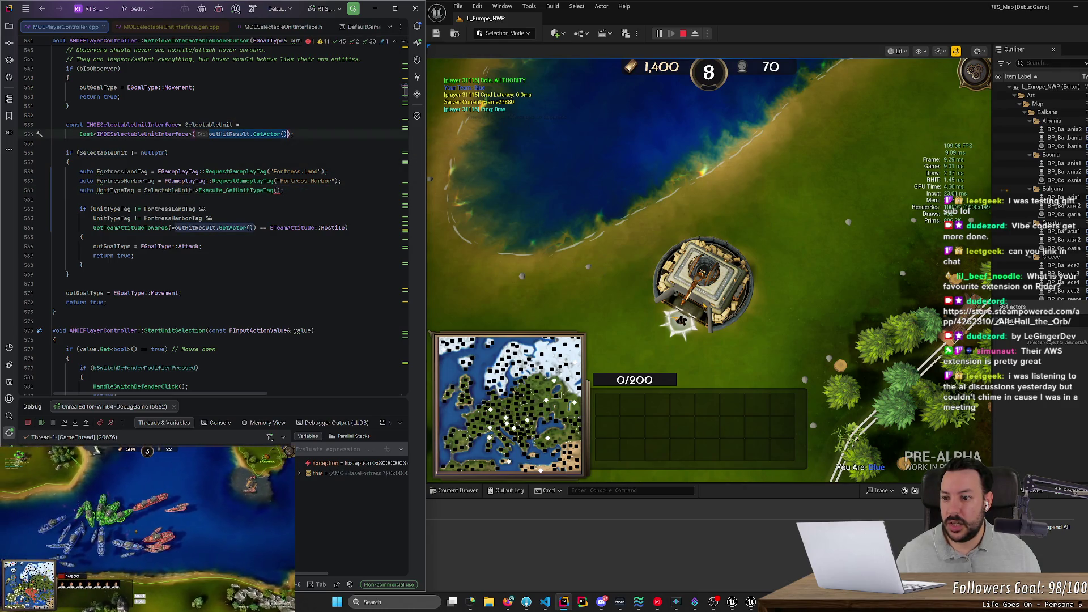
pyautogui.click(282, 190)
pyautogui.hotkey('ctrl', 'v')
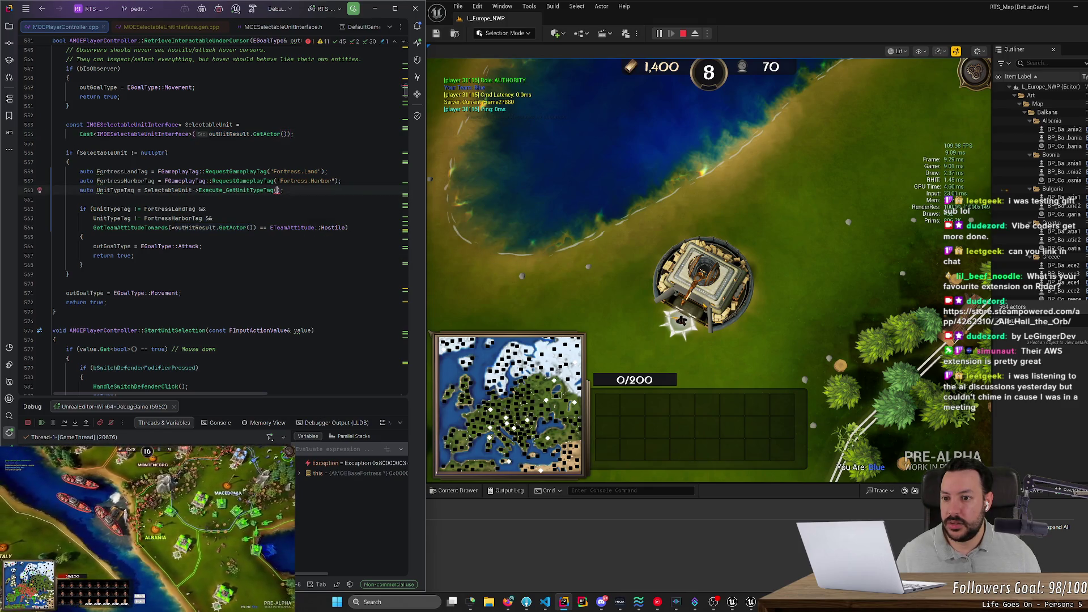
pyautogui.click(206, 209)
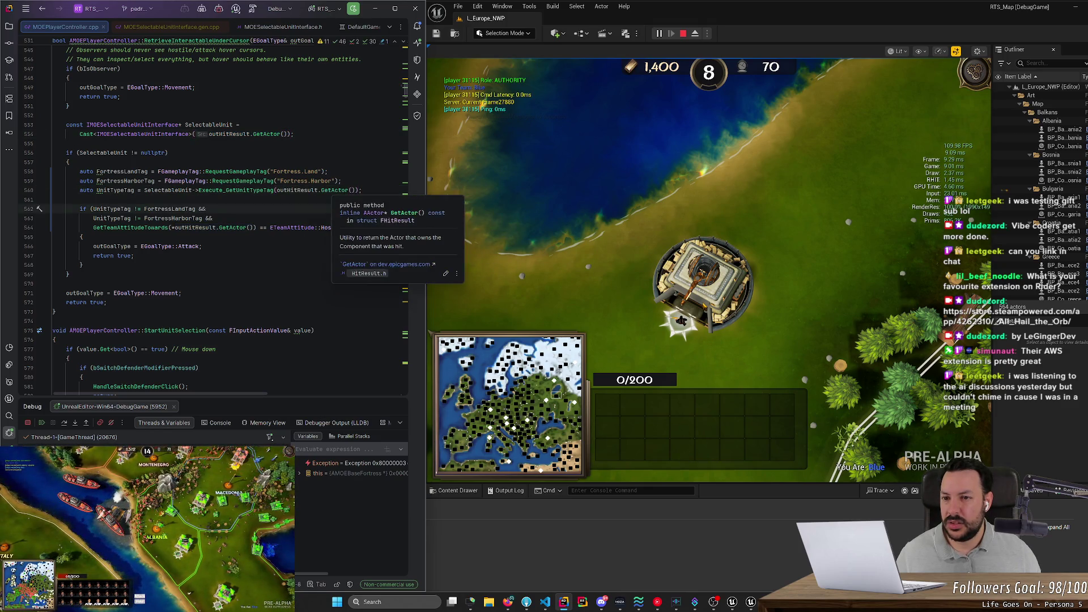
pyautogui.click(251, 16)
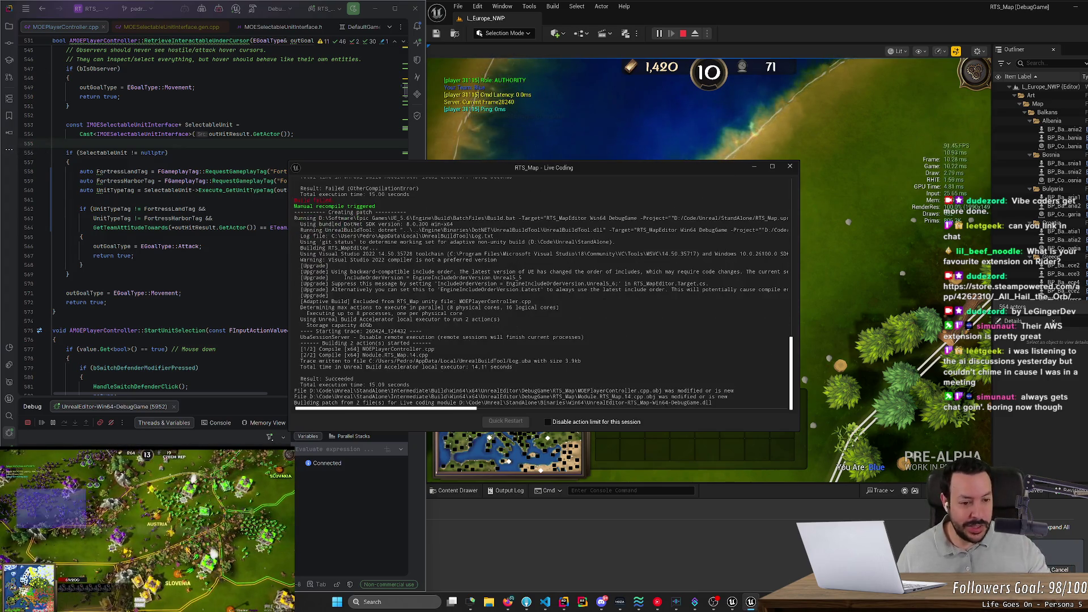
# - Close the Live Coding log once the patch succeeds and set a breakpoint on line 562
pyautogui.click(756, 167)
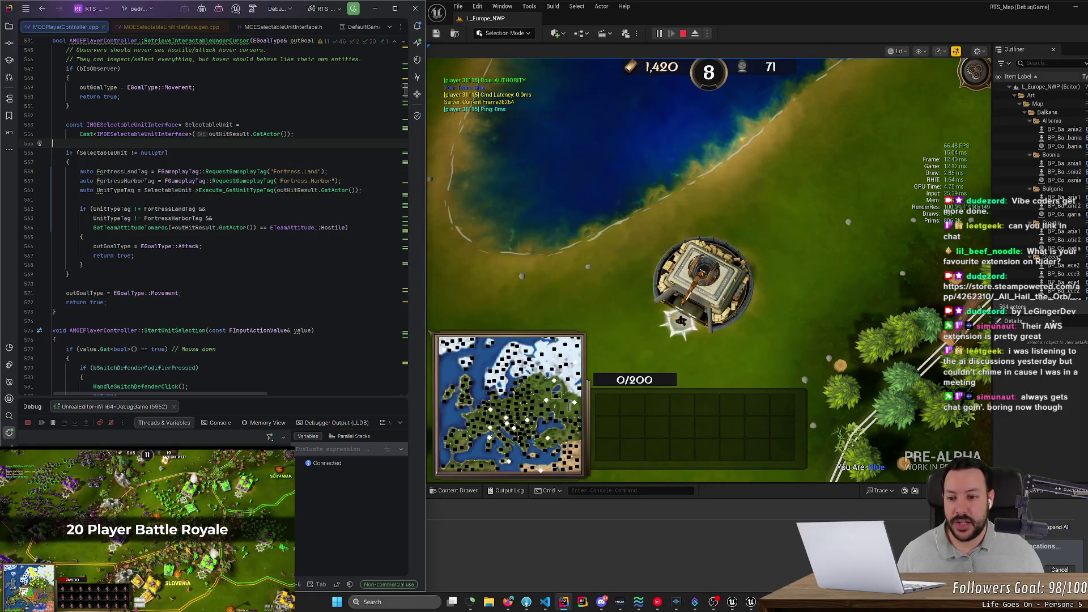
pyautogui.click(135, 256)
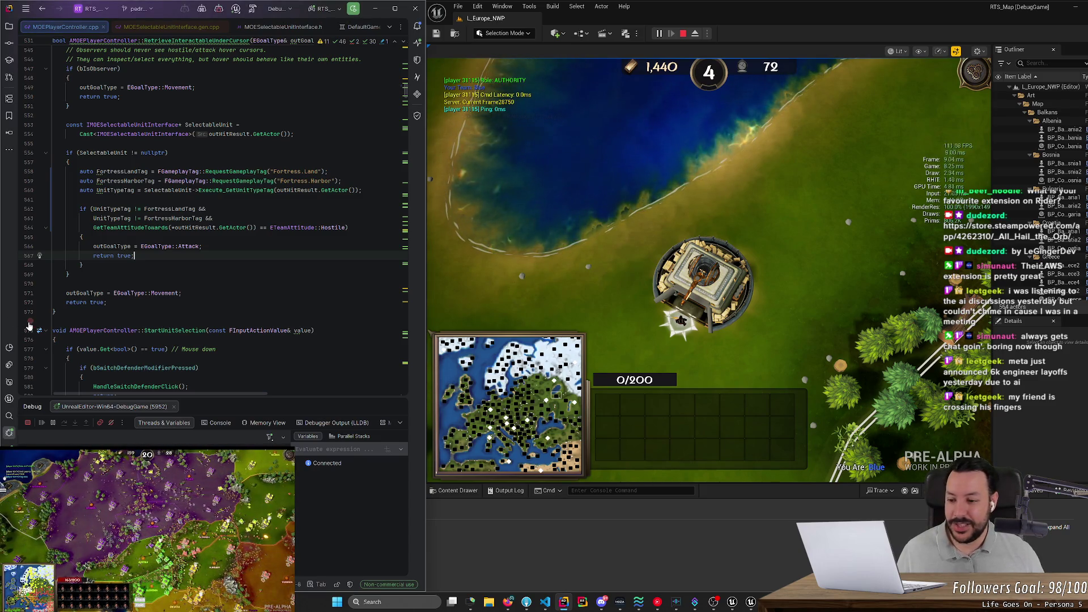
pyautogui.click(751, 602)
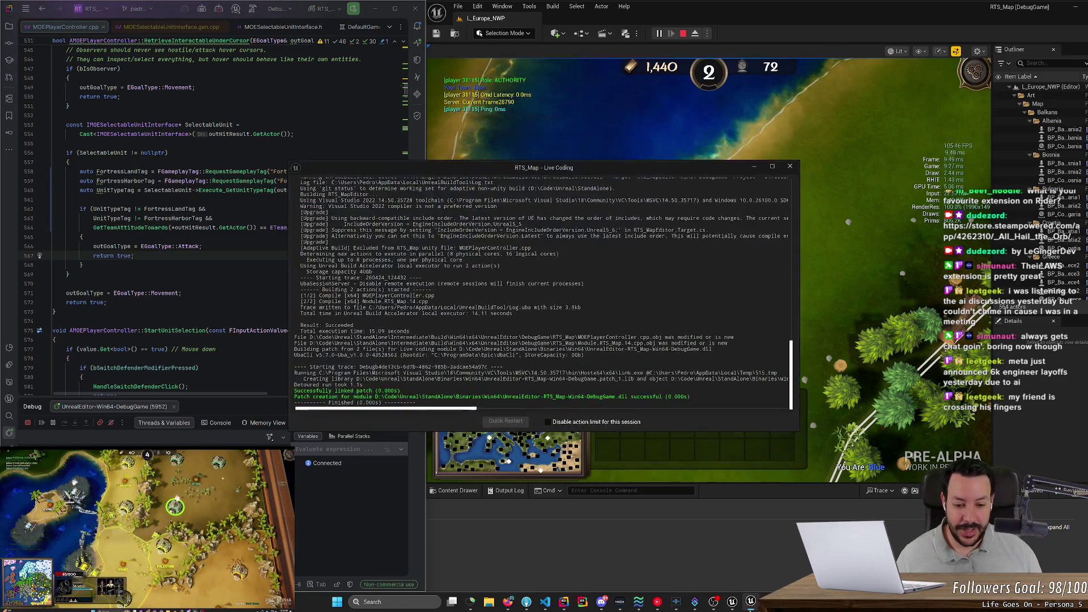
pyautogui.moveTo(751, 602)
pyautogui.click(796, 553)
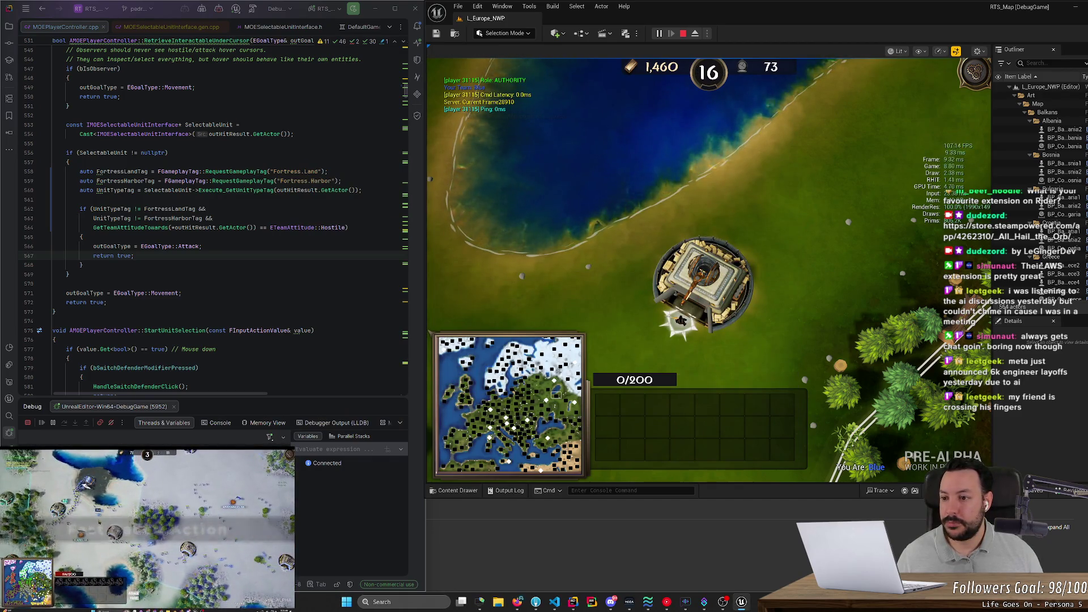
pyautogui.click(31, 208)
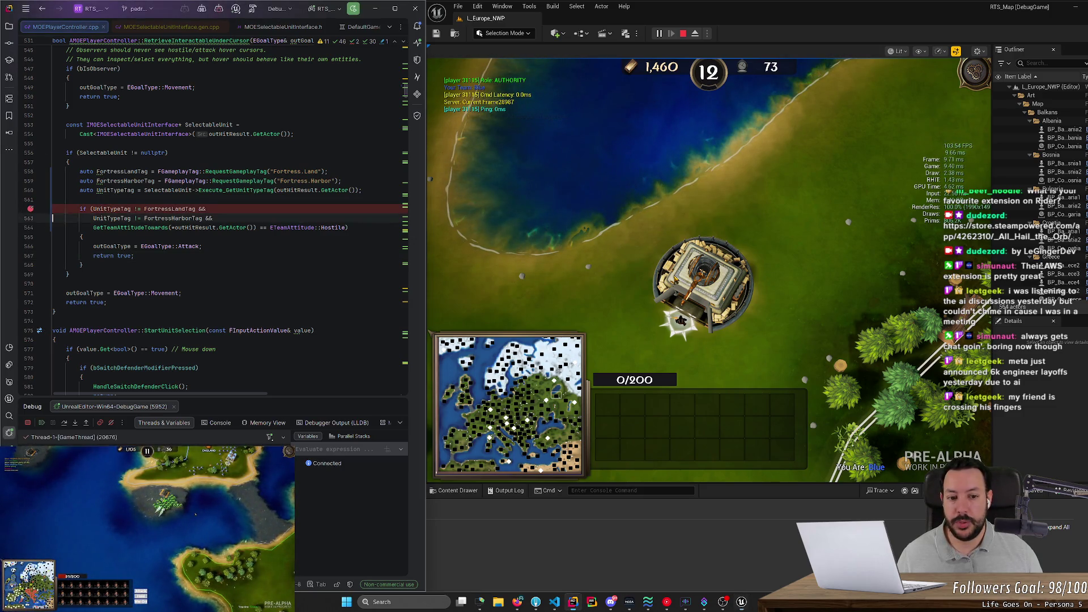
# - Check that the fortress's UnitTypeTag reads Fortress.Land, then remove the line 562 breakpoint and resume
pyautogui.moveTo(675, 278)
pyautogui.moveTo(115, 190)
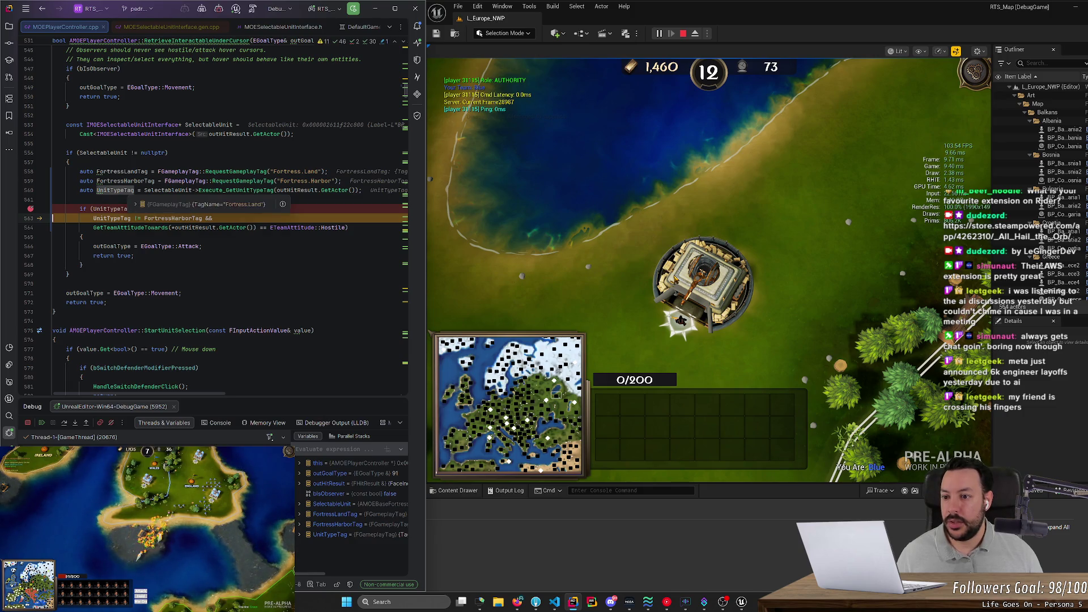
pyautogui.moveTo(122, 171)
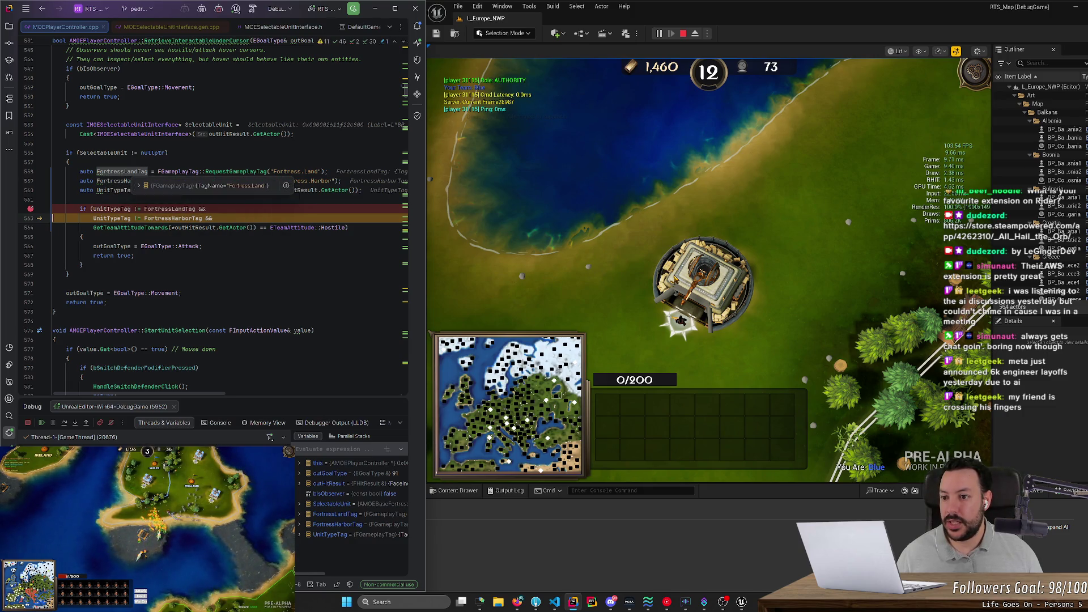
pyautogui.click(31, 209)
pyautogui.click(42, 423)
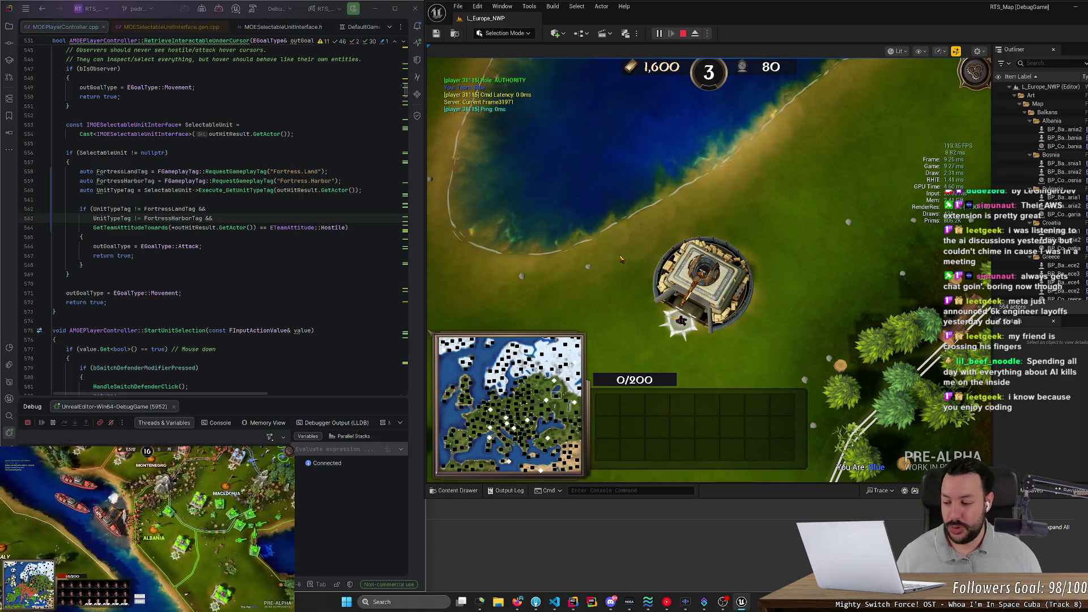
pyautogui.press('s')
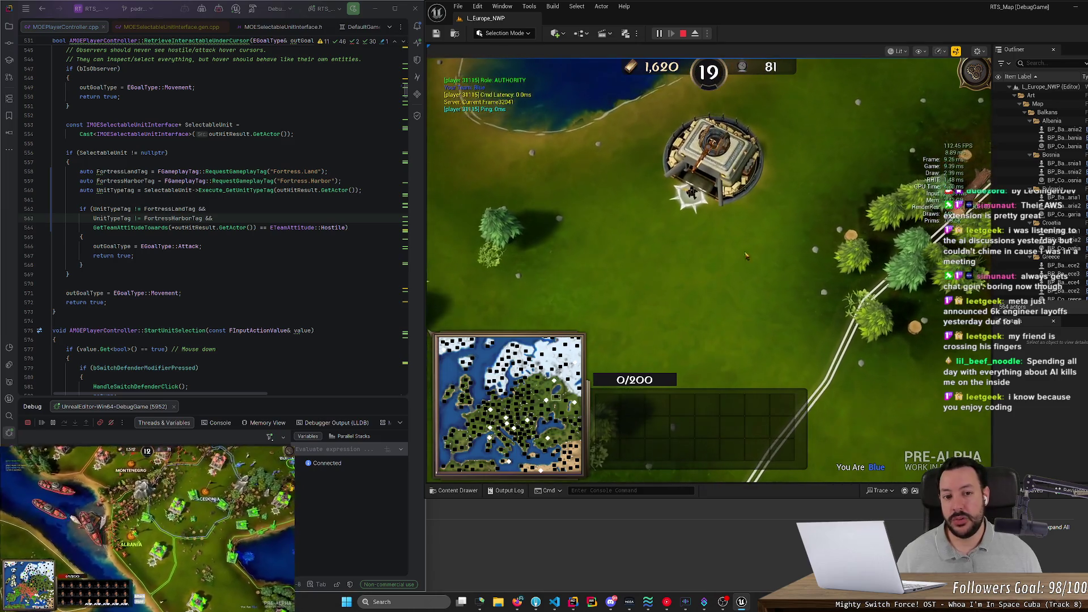
pyautogui.scroll(3, 726, 318)
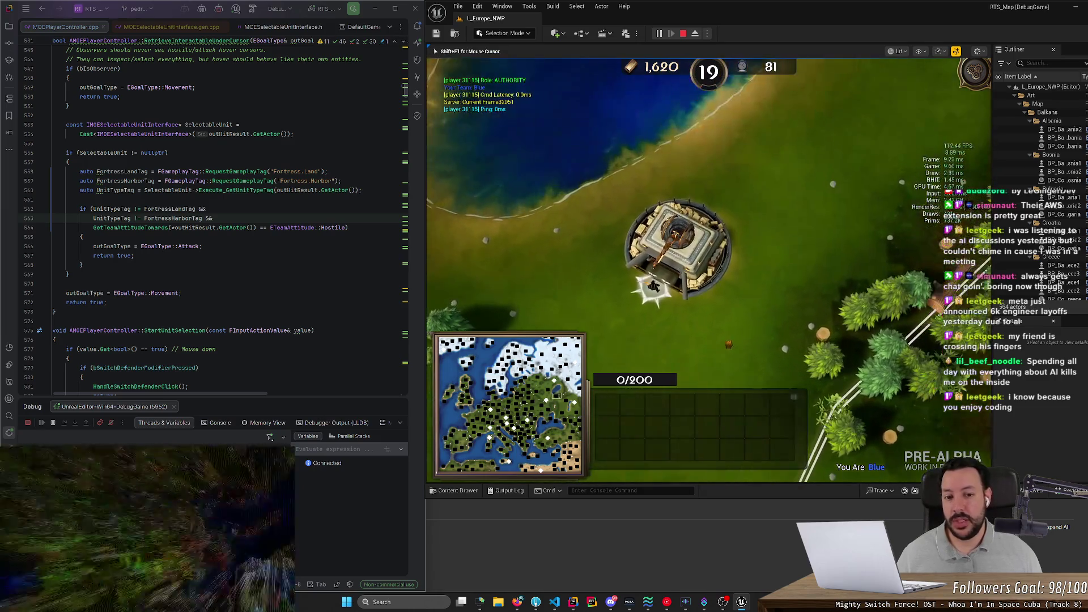
pyautogui.press('a')
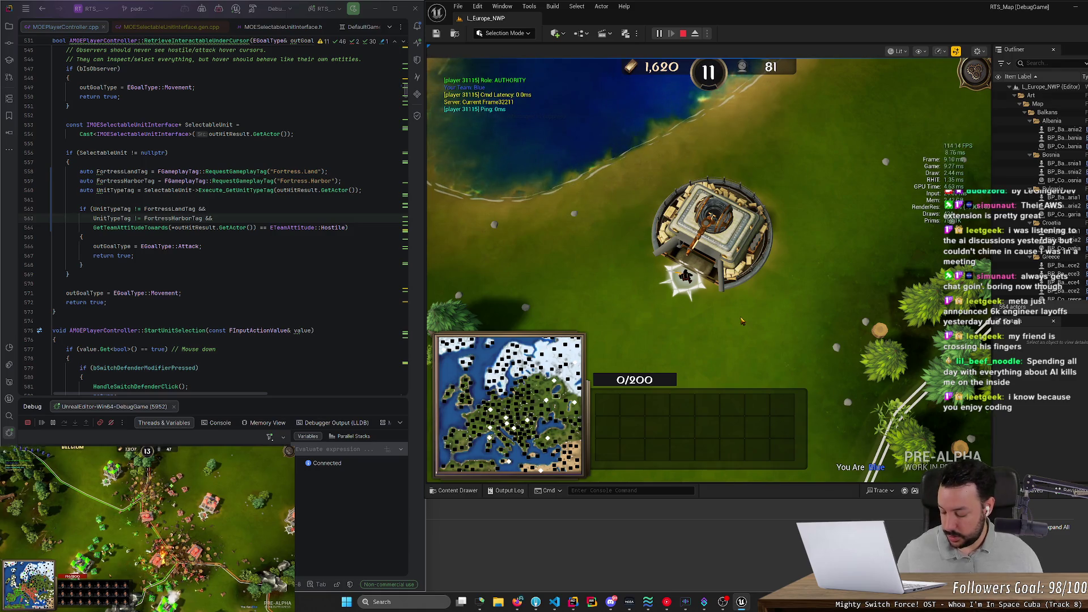
pyautogui.scroll(-3, 746, 312)
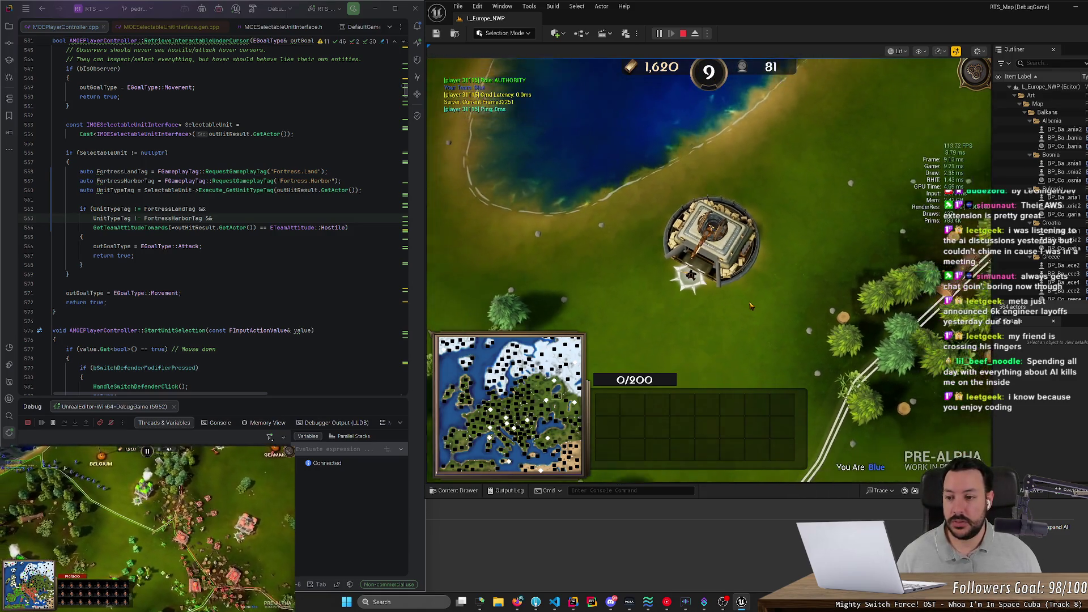
pyautogui.scroll(-3, 750, 307)
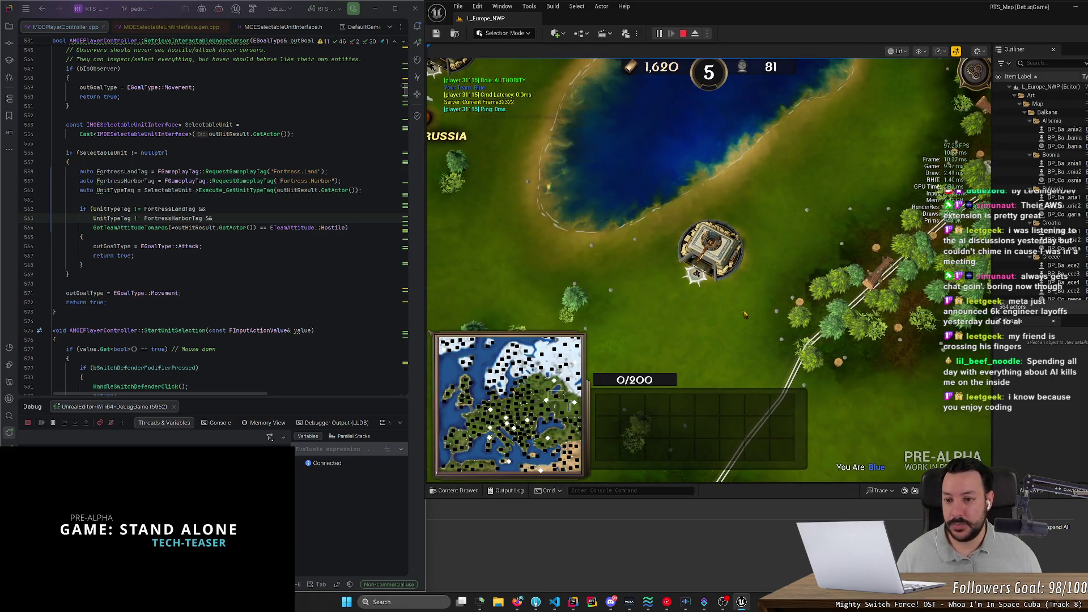
pyautogui.scroll(3, 748, 311)
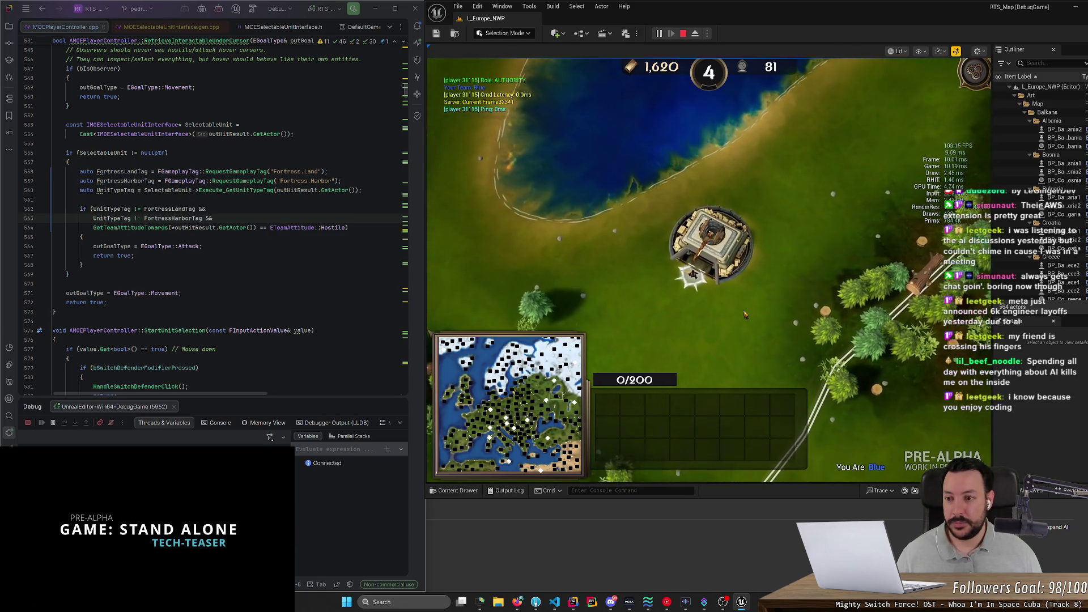
pyautogui.scroll(3, 745, 315)
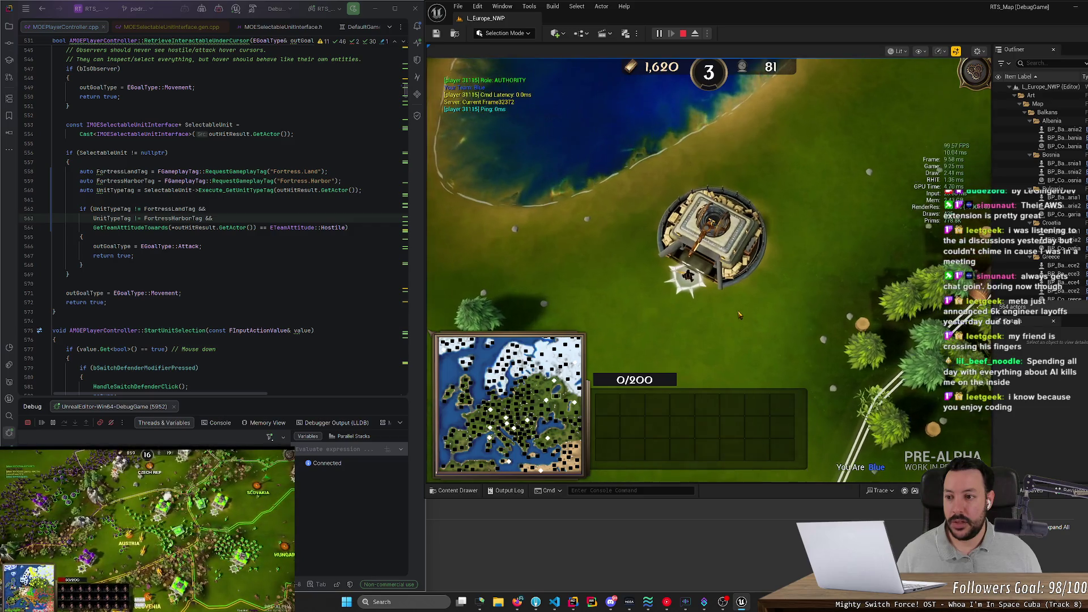
pyautogui.moveTo(363, 228)
pyautogui.mouseDown()
pyautogui.moveTo(194, 219)
pyautogui.moveTo(46, 190)
pyautogui.moveTo(34, 169)
pyautogui.mouseUp()
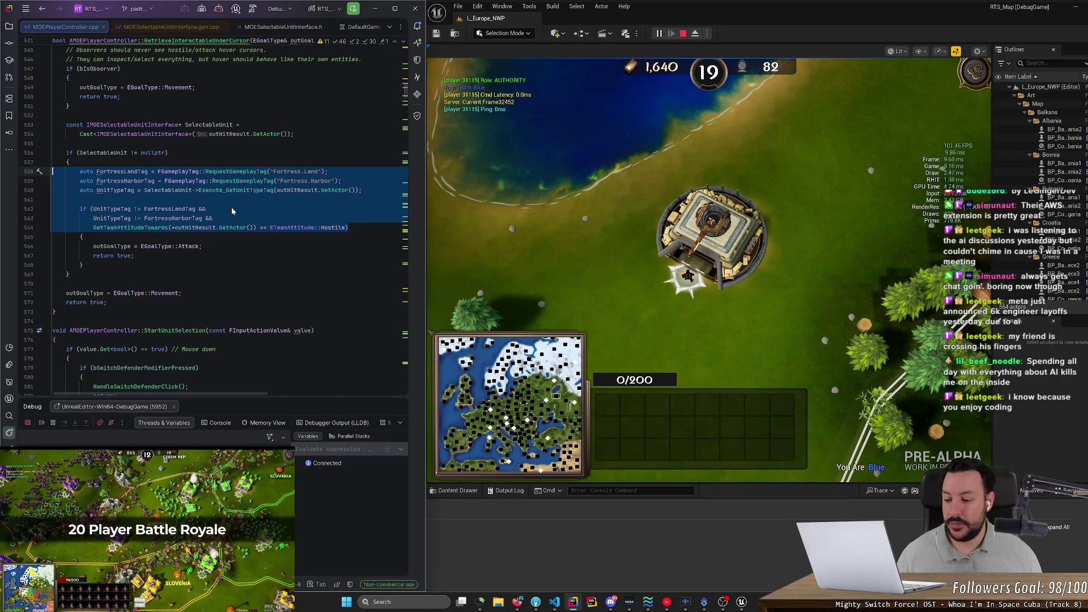
pyautogui.click(121, 171)
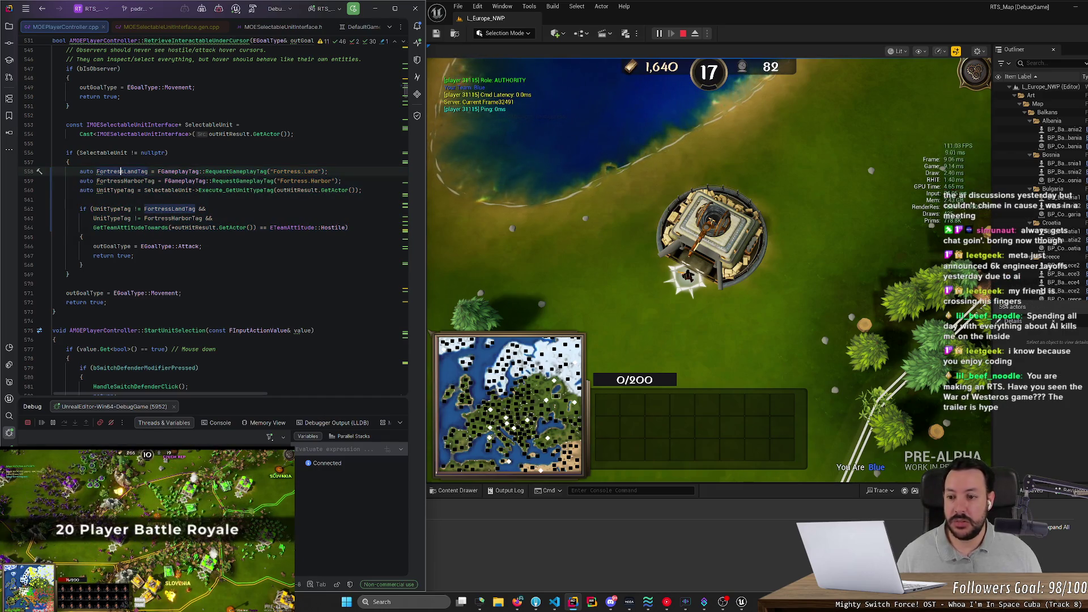
pyautogui.moveTo(232, 227)
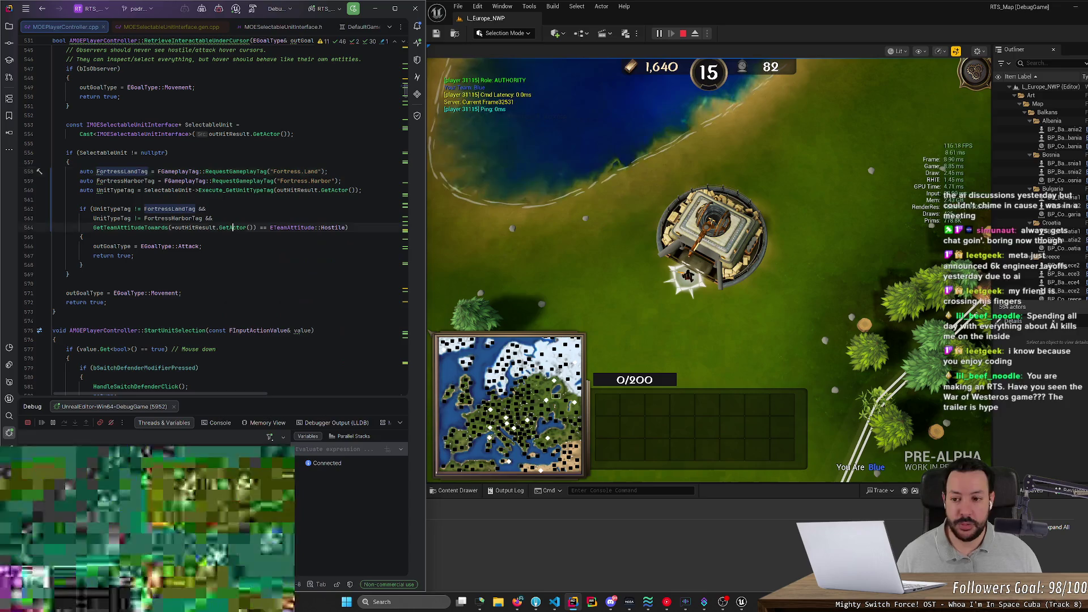
pyautogui.moveTo(349, 227)
pyautogui.mouseDown()
pyautogui.moveTo(45, 209)
pyautogui.moveTo(52, 171)
pyautogui.mouseUp()
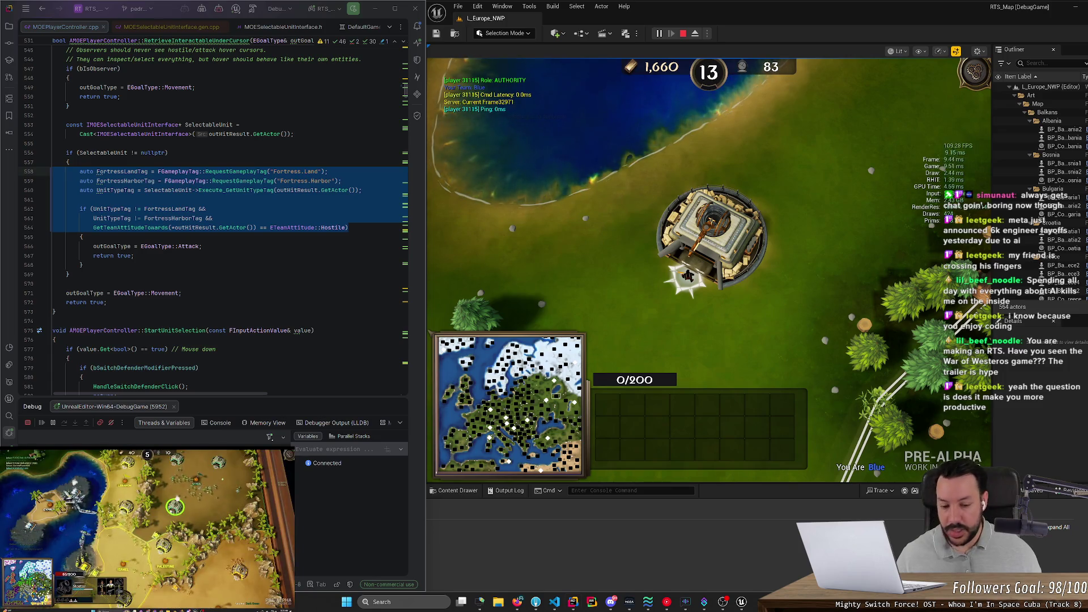
# - In a new, maximized Chrome tab, open the War for Westeros official reveal trailer
pyautogui.click(530, 605)
pyautogui.click(518, 604)
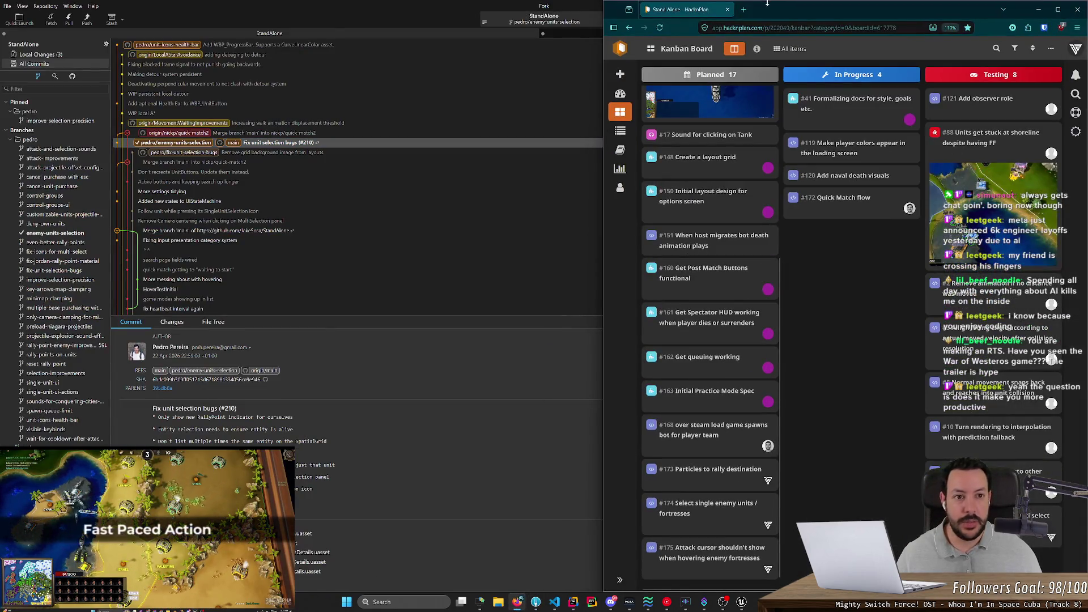
pyautogui.click(747, 10)
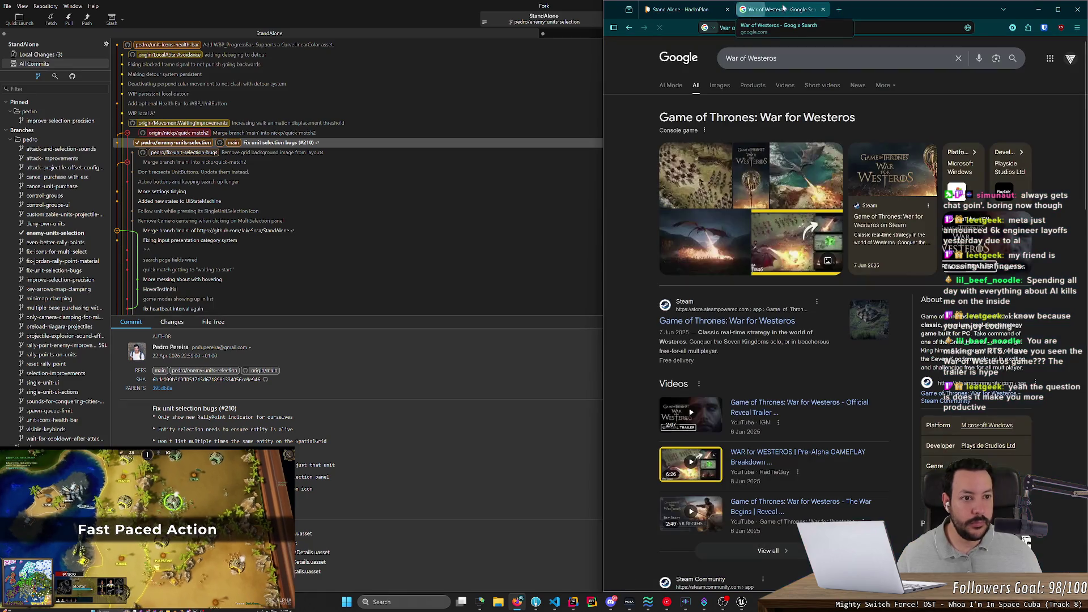
pyautogui.moveTo(980, 9); pyautogui.dragTo(605, 86)
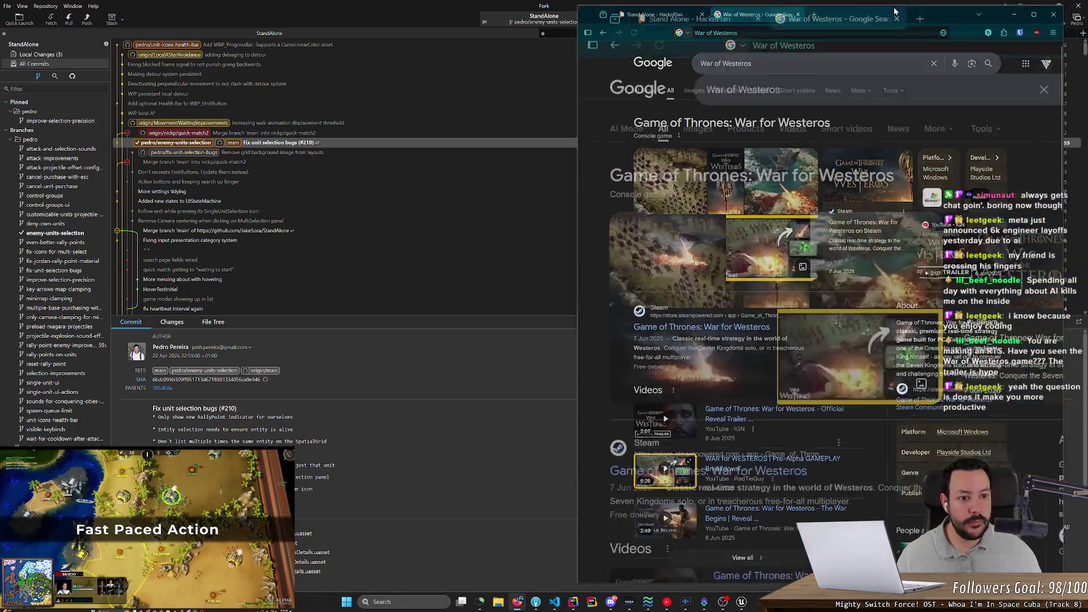
pyautogui.doubleClick(604, 87)
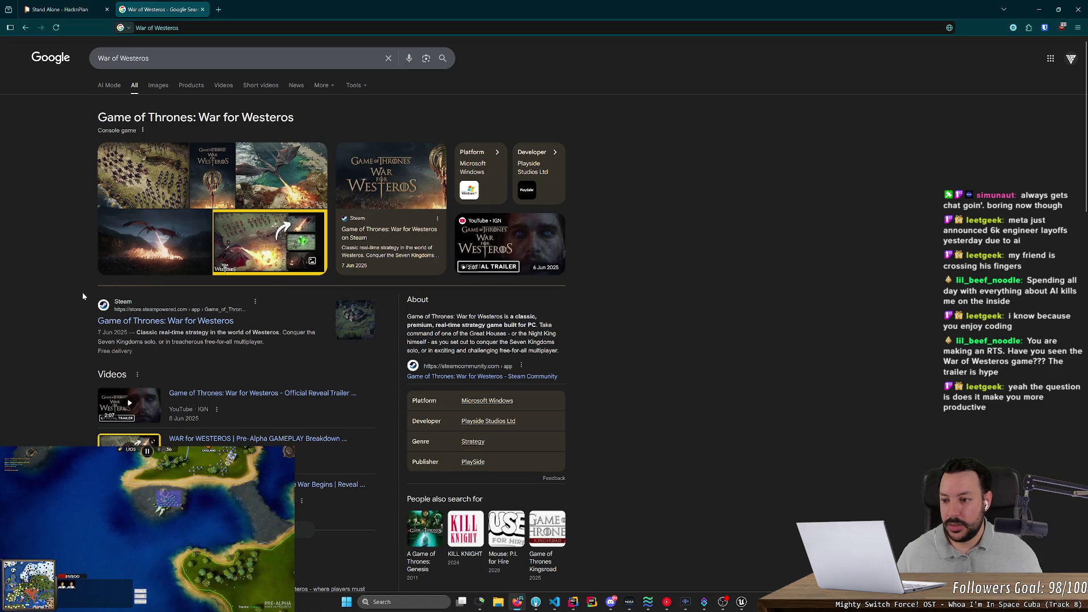
pyautogui.click(223, 393)
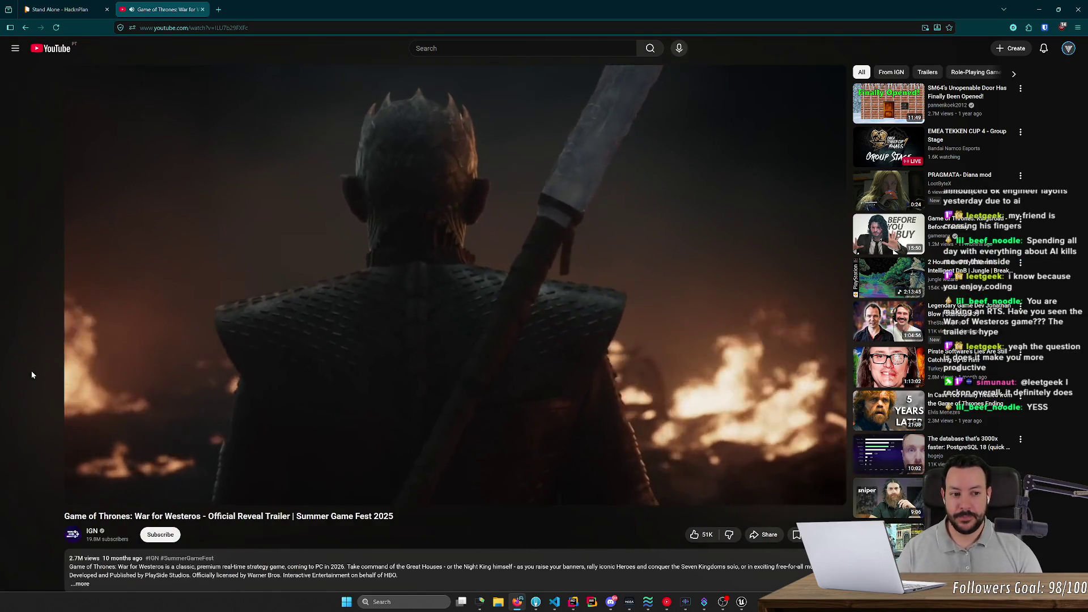
pyautogui.doubleClick(188, 149)
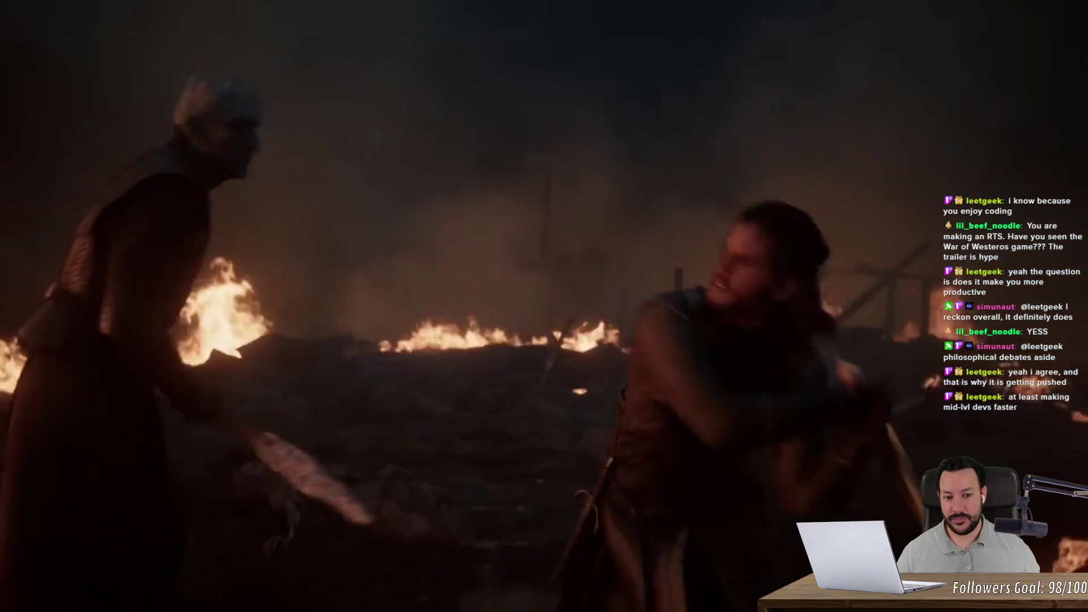
pyautogui.moveTo(195, 86)
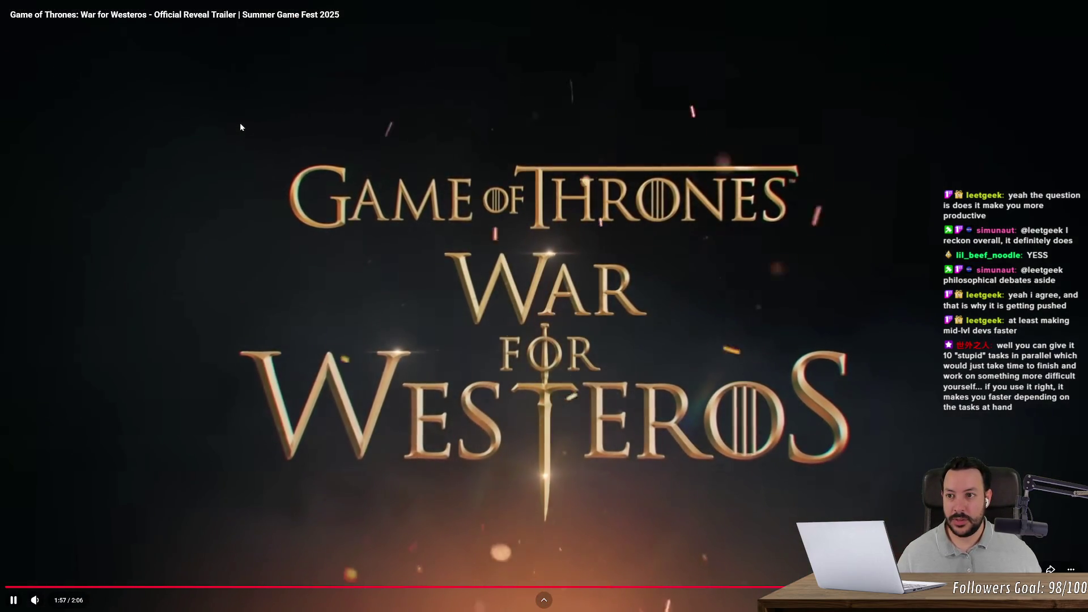
pyautogui.press('Escape')
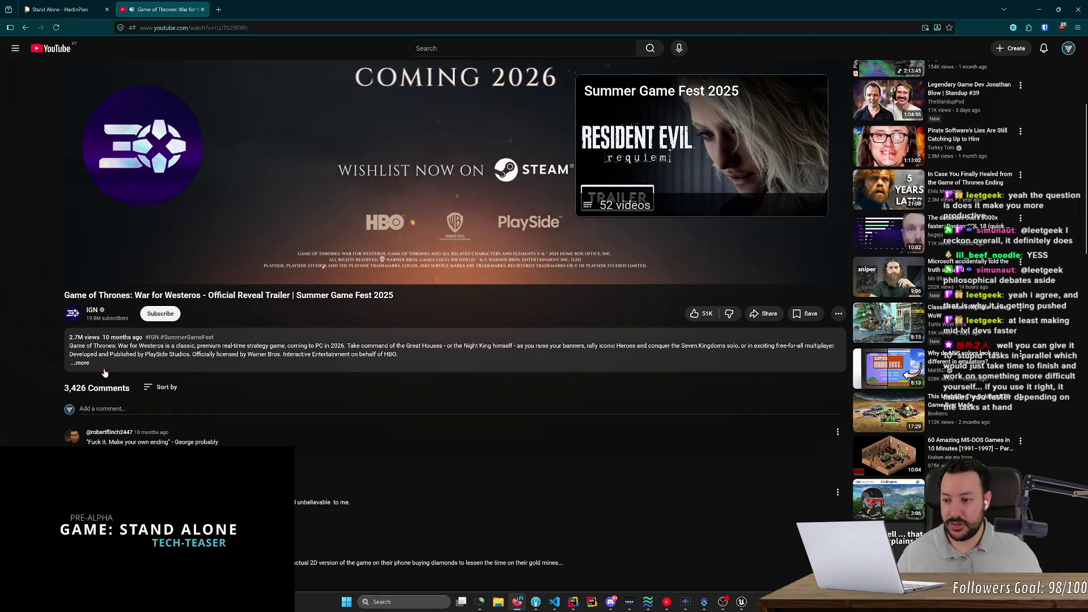
# - Read the trailer's full description and Games section, return to the top, and start a new tab
pyautogui.click(227, 366)
pyautogui.scroll(-8, 219, 396)
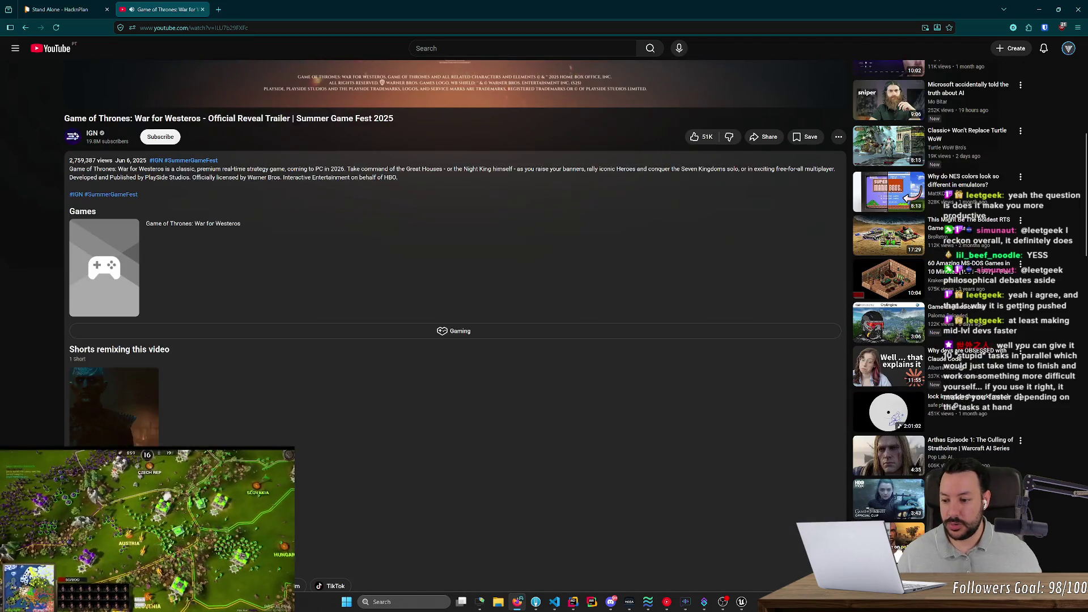
pyautogui.press('Home')
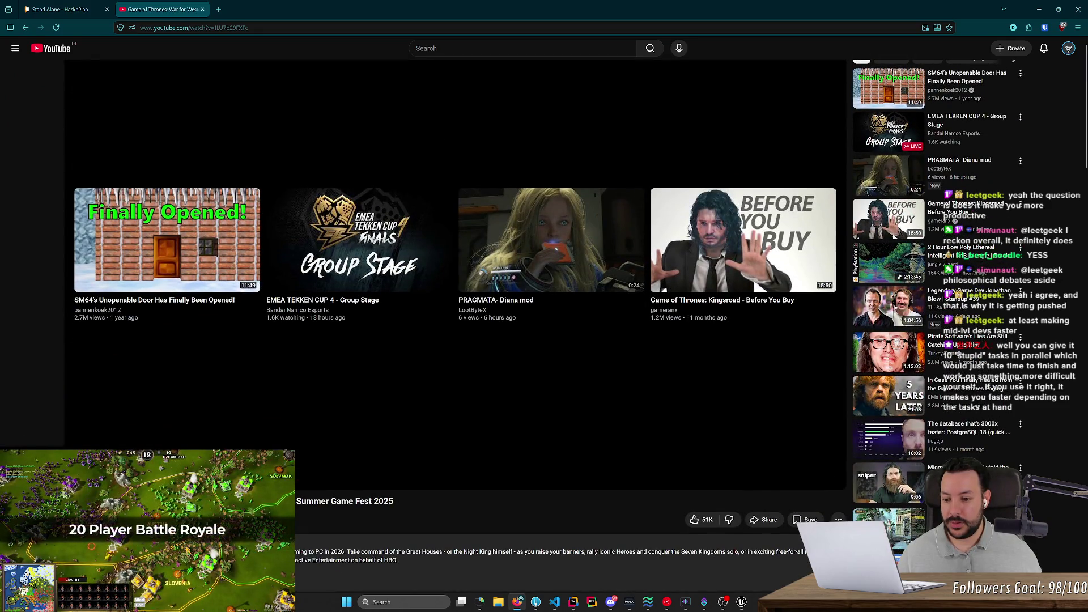
pyautogui.click(218, 9)
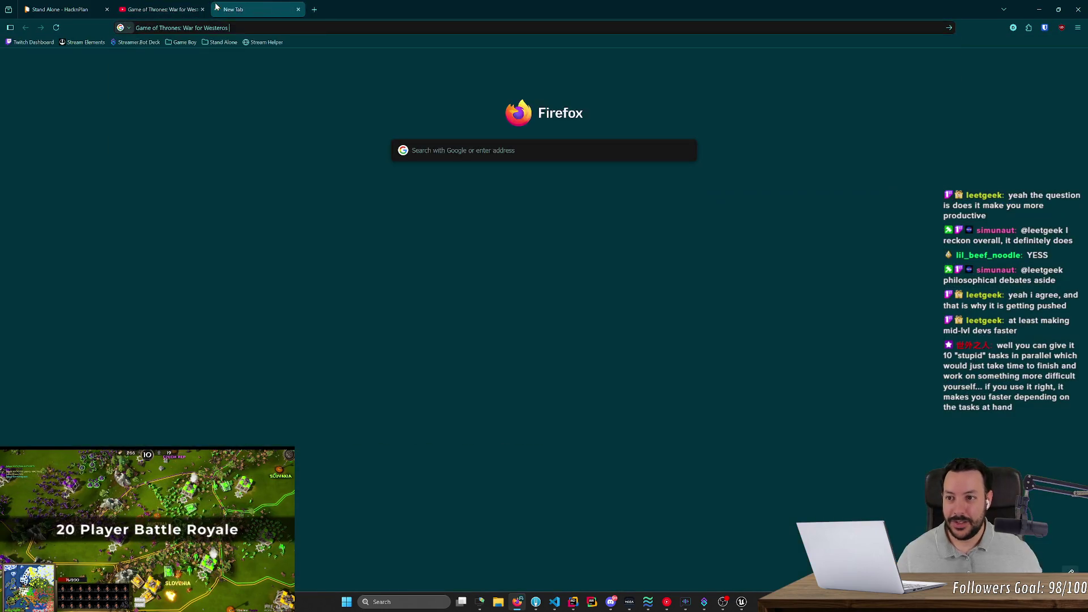
# - Search the game, open its Steam page, and flip through cavalry, dragon, map and snowy-march screenshots
pyautogui.hotkey('ctrl', 'v')
pyautogui.press('Return')
pyautogui.click(227, 178)
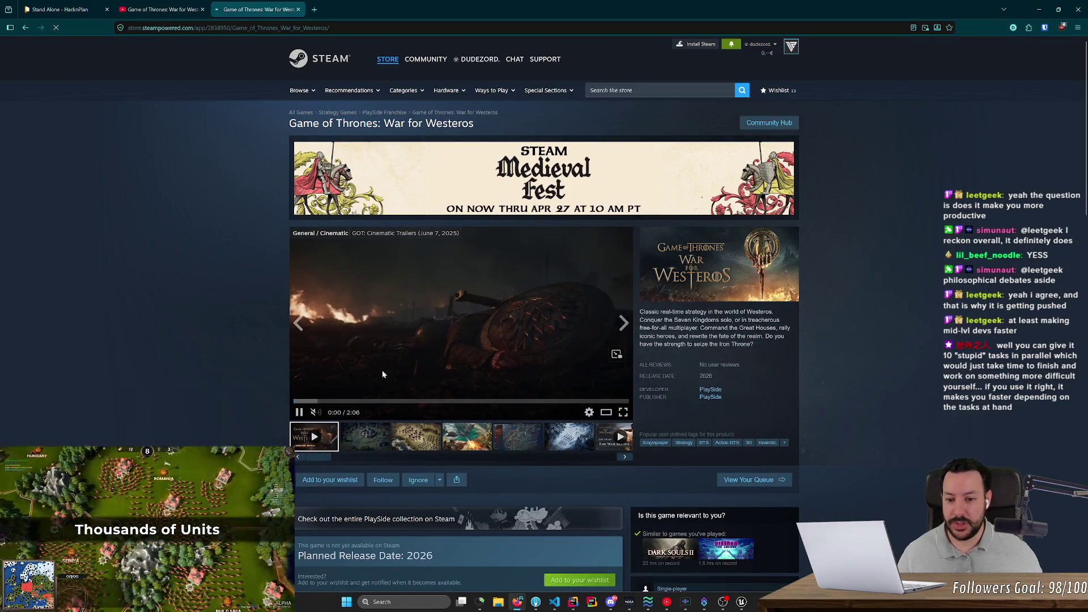
pyautogui.click(622, 412)
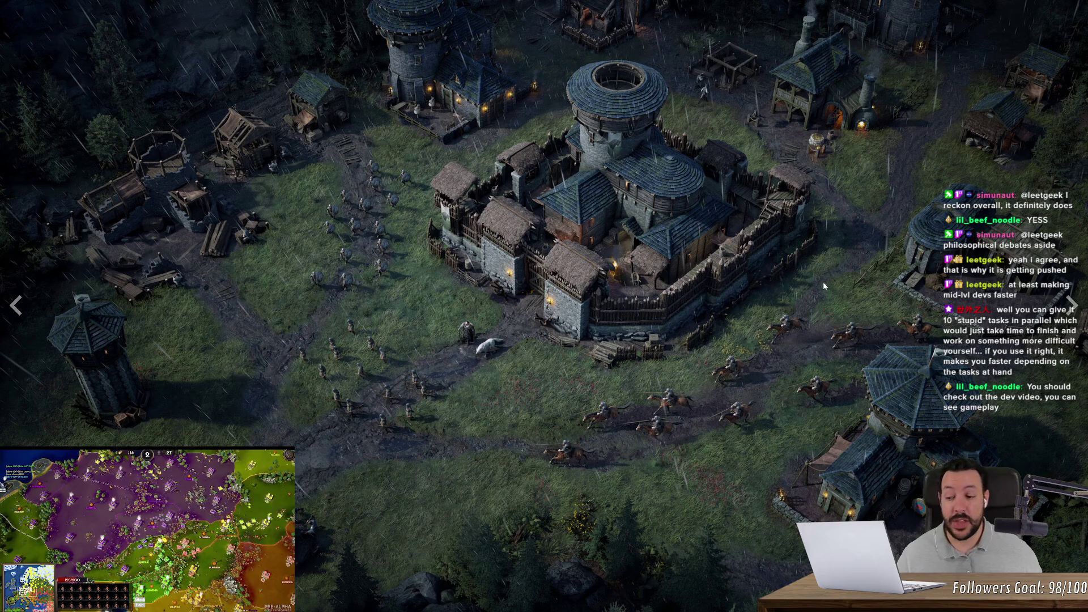
pyautogui.click(1072, 307)
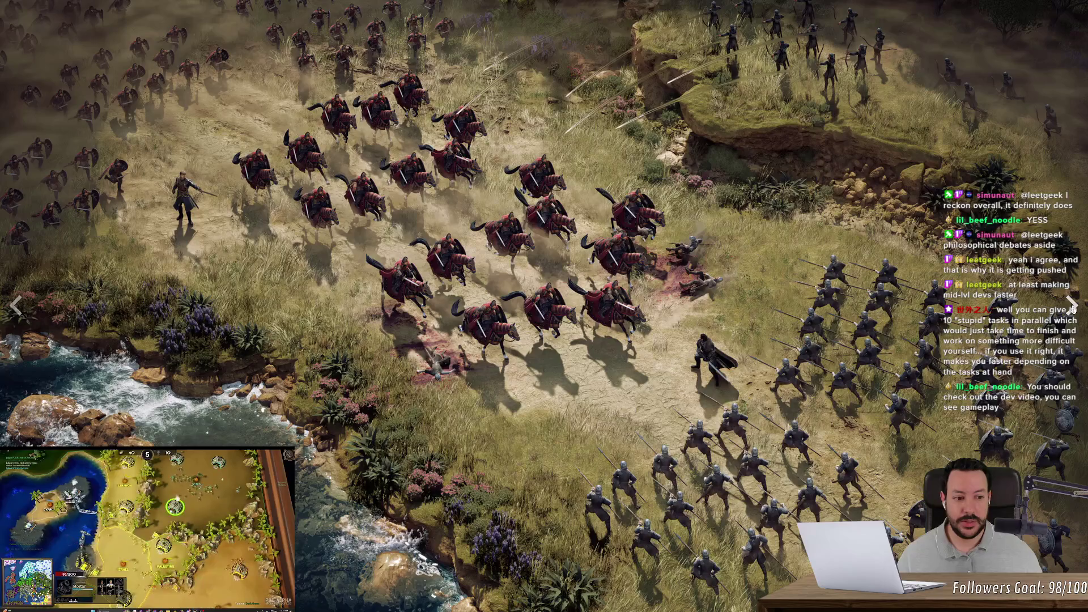
pyautogui.click(1072, 306)
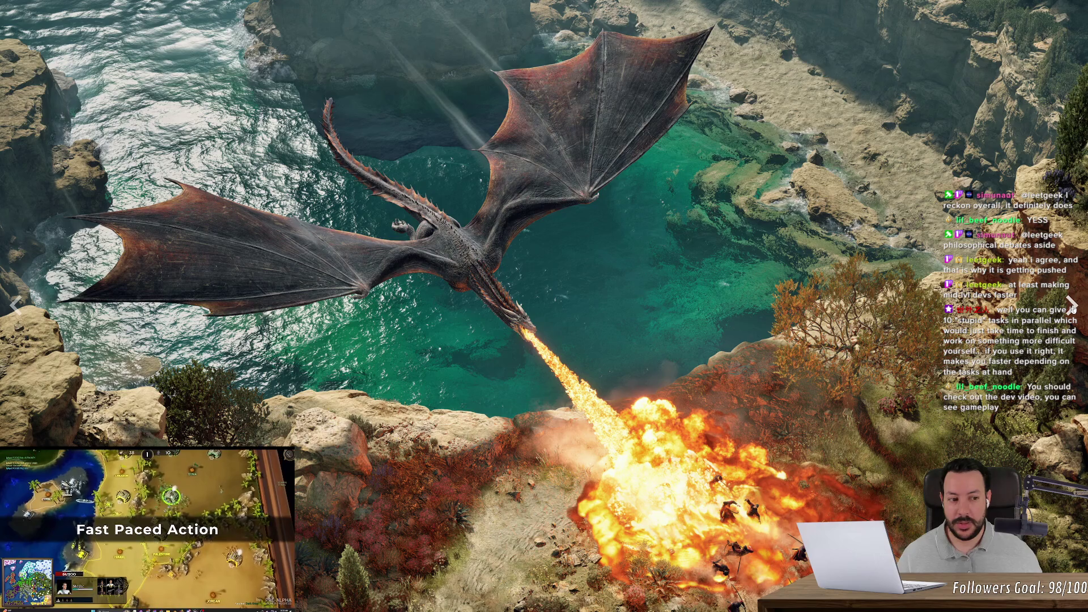
pyautogui.click(1072, 306)
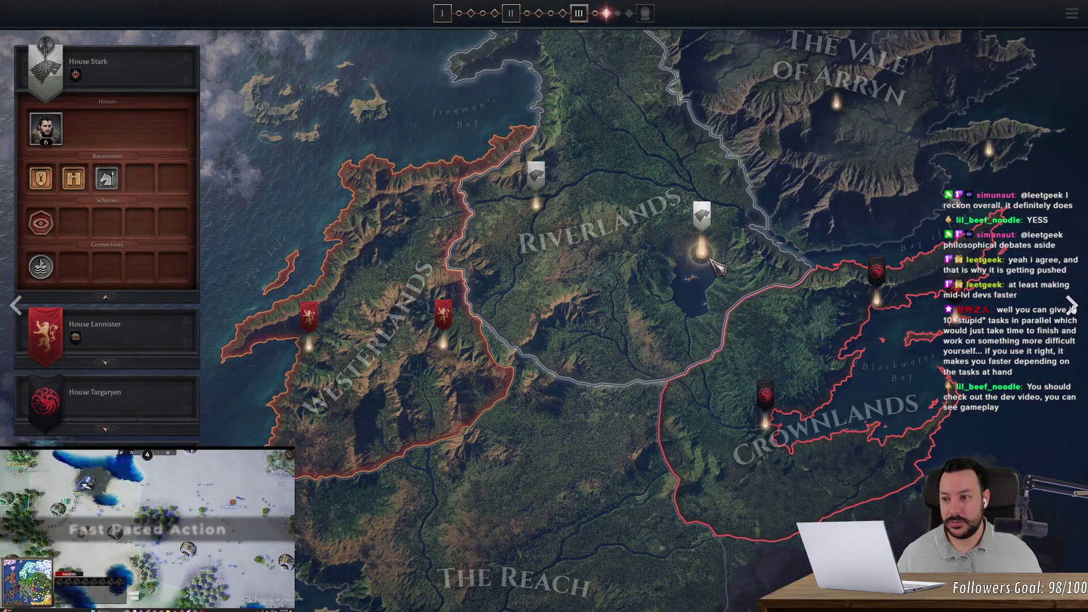
pyautogui.click(1073, 306)
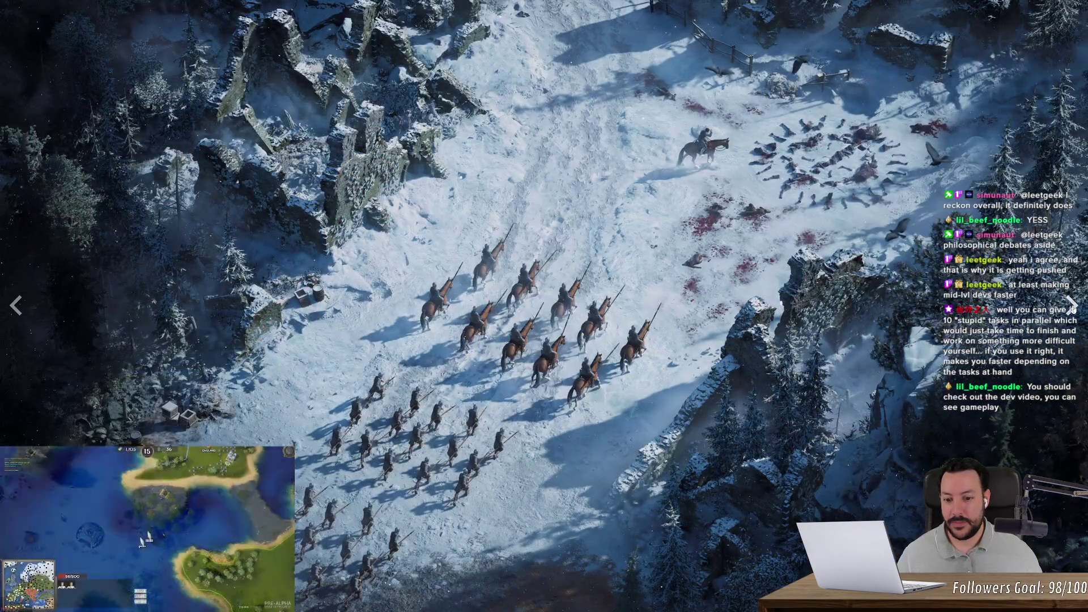
pyautogui.press('Escape')
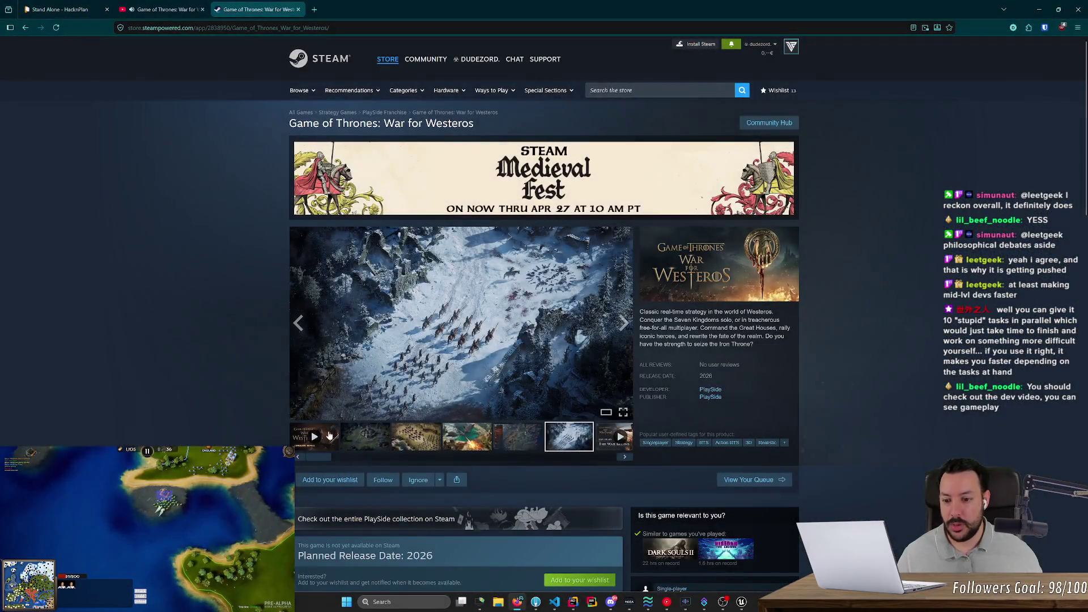
# - Play and pause the store trailer, close the YouTube tab, and briefly watch it full screen
pyautogui.click(329, 437)
pyautogui.press('space')
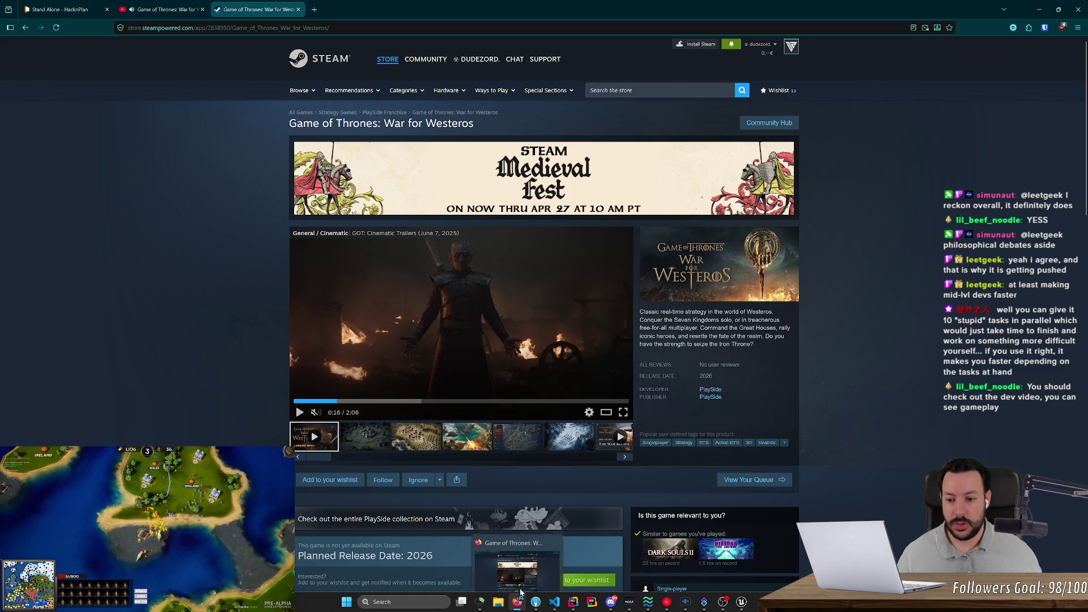
pyautogui.hotkey('ctrl', 'shift', 'Tab')
pyautogui.hotkey('ctrl', 'w')
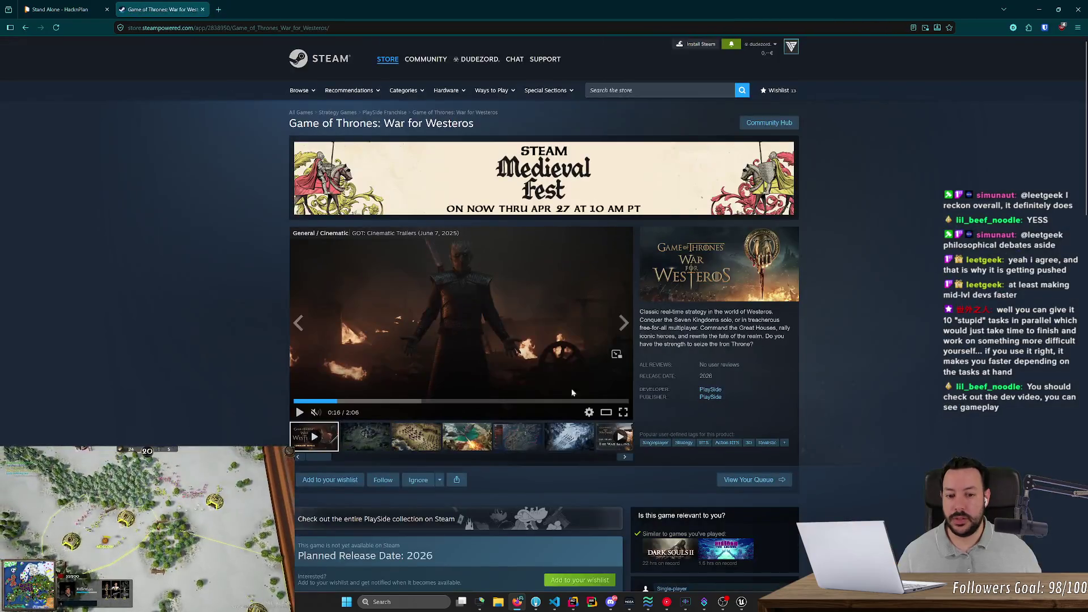
pyautogui.click(622, 413)
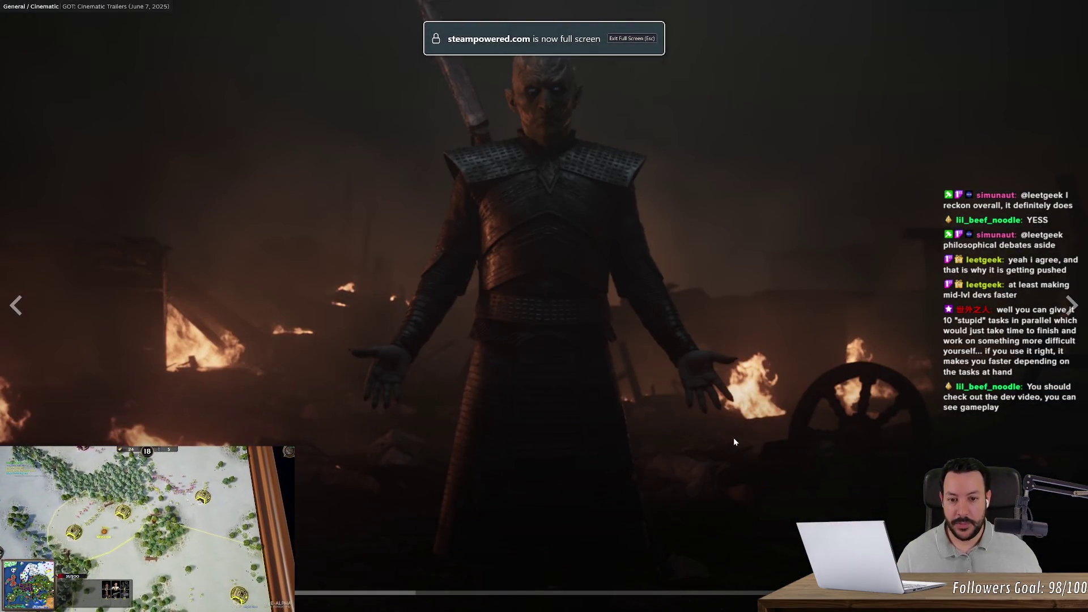
pyautogui.press('Escape')
# - View the snowy cavalry screenshot full screen and step back to the cavalry battle shot
pyautogui.click(569, 425)
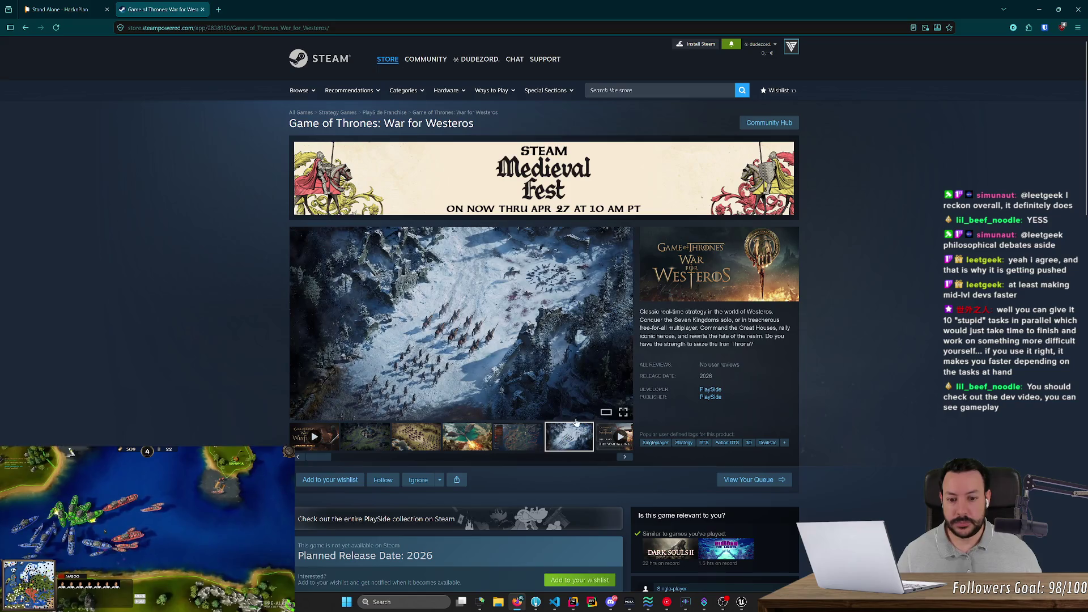
pyautogui.click(623, 413)
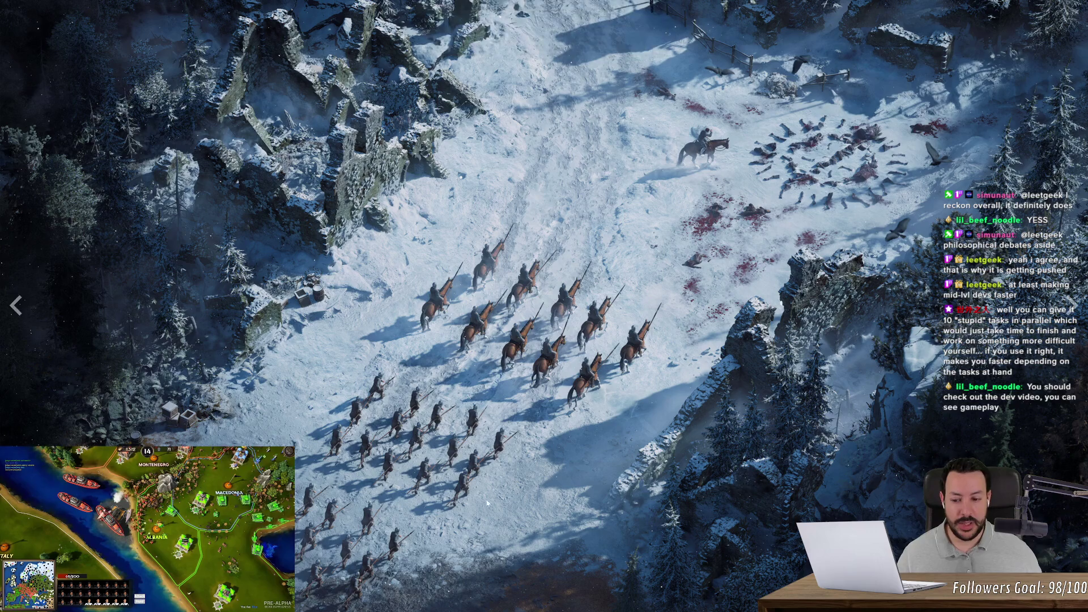
pyautogui.click(1070, 309)
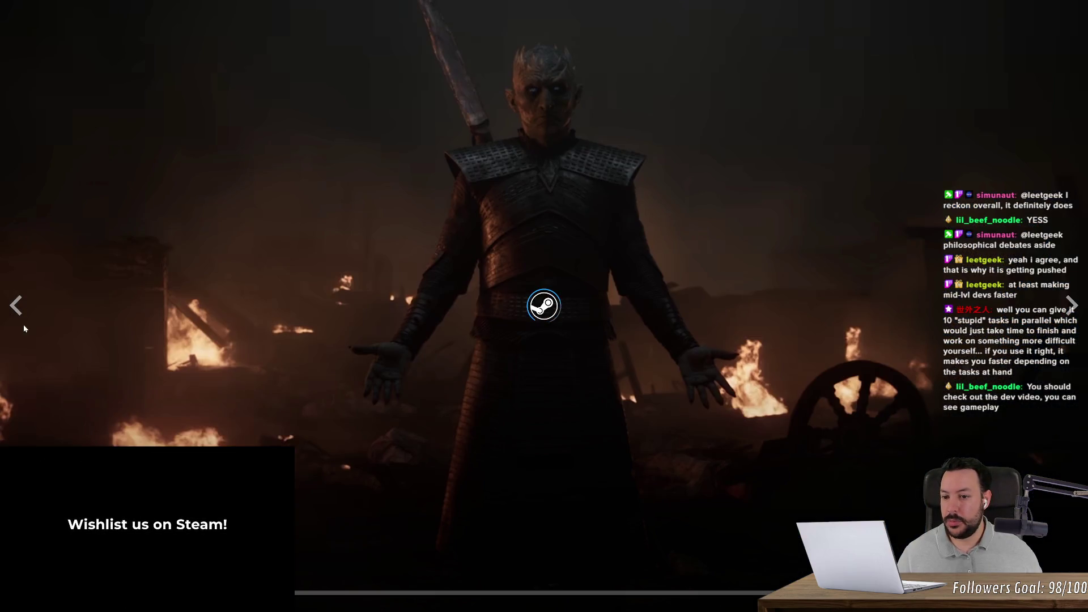
pyautogui.click(17, 309)
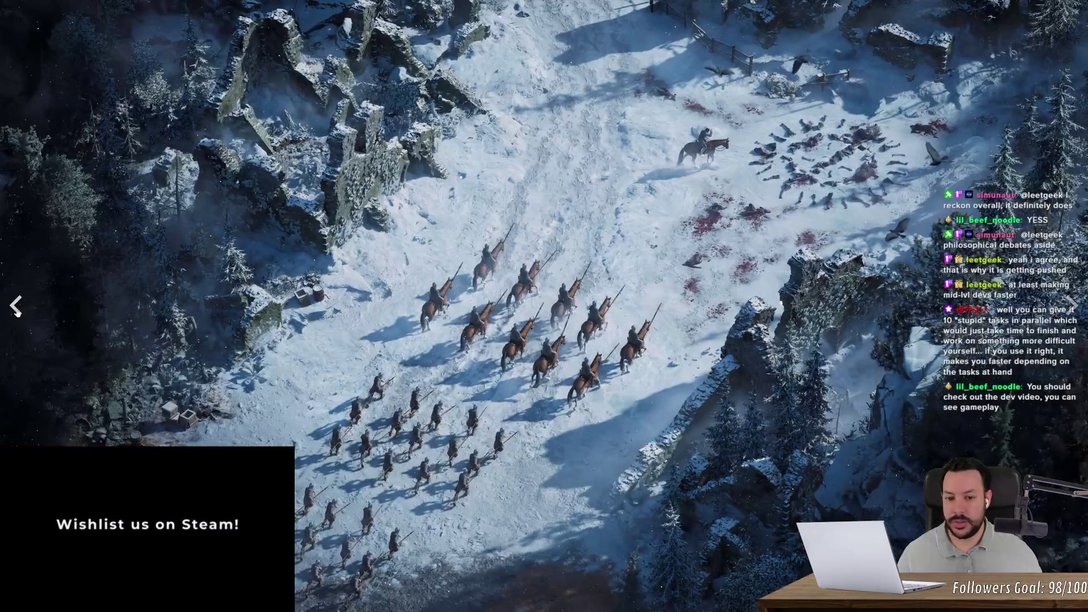
pyautogui.click(17, 309)
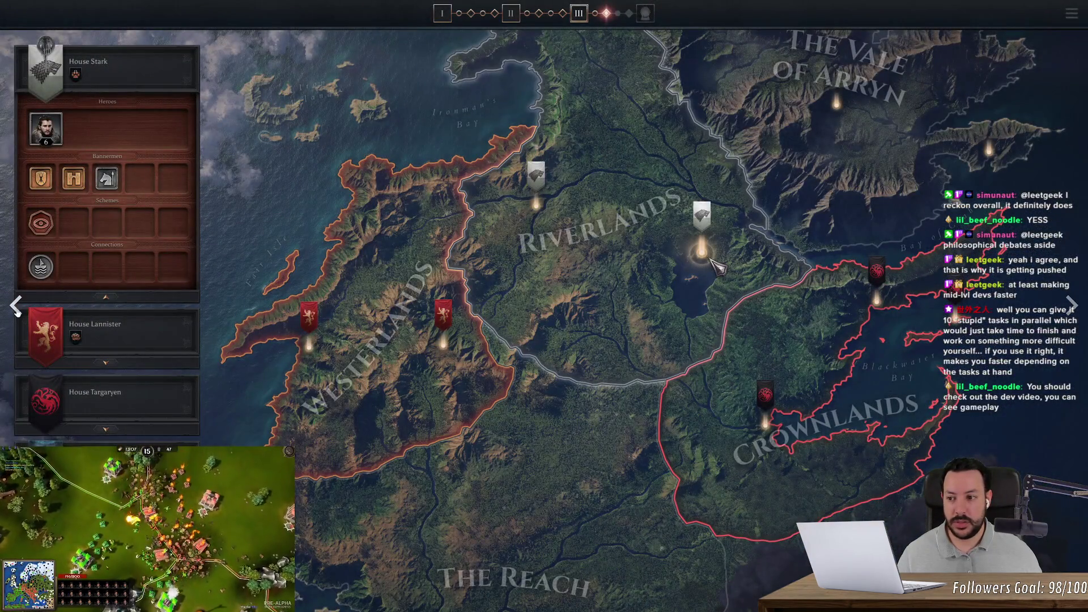
pyautogui.click(16, 309)
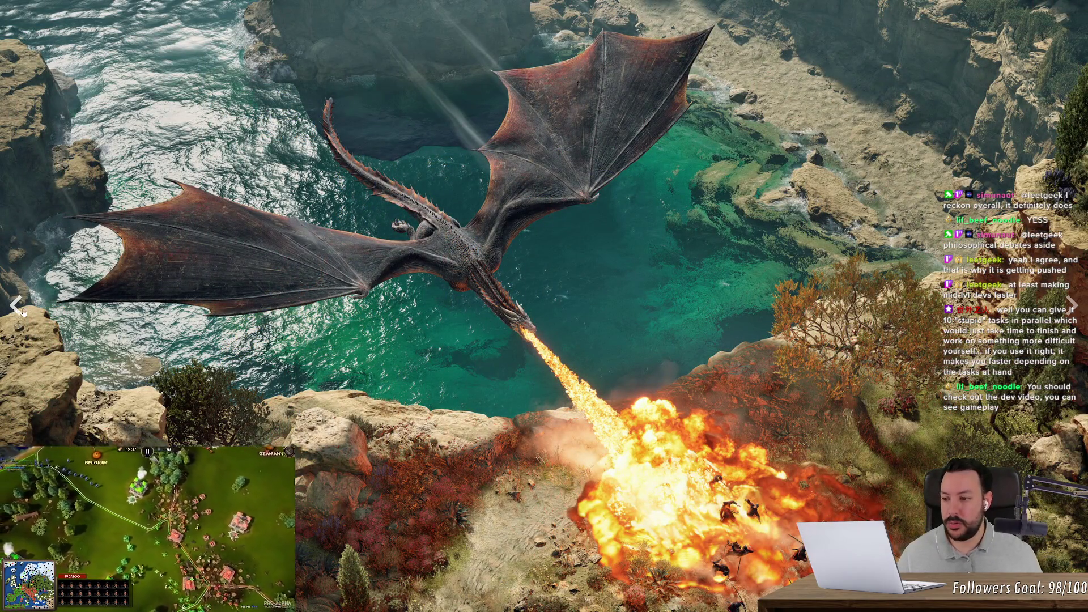
pyautogui.click(17, 309)
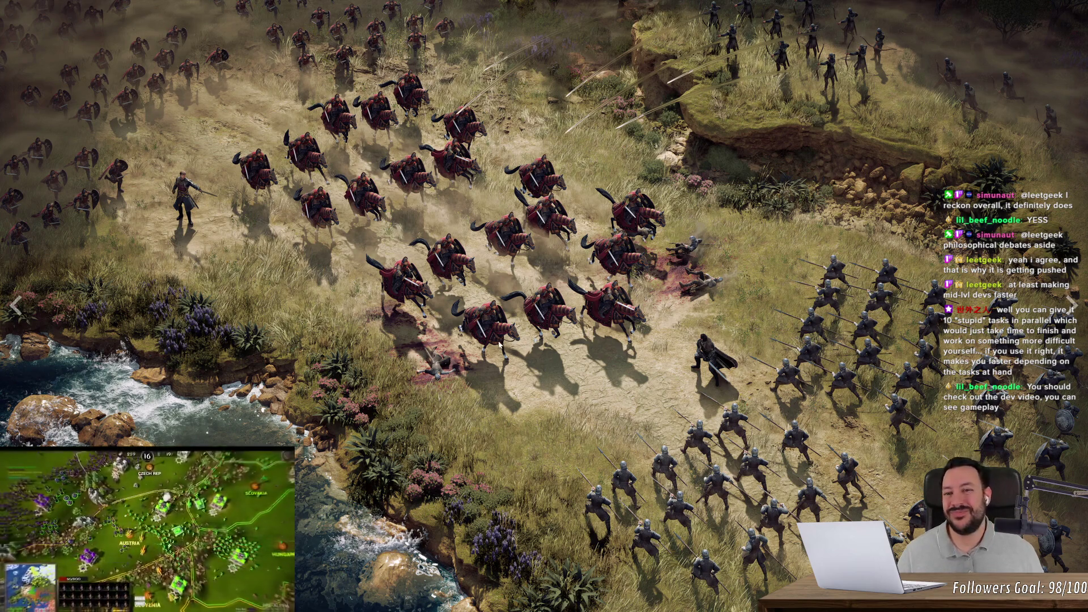
pyautogui.press('Escape')
# - Scroll through the War for Westeros store page, return to the top, and close its tab
pyautogui.scroll(-1, 741, 393)
pyautogui.scroll(-1, 740, 394)
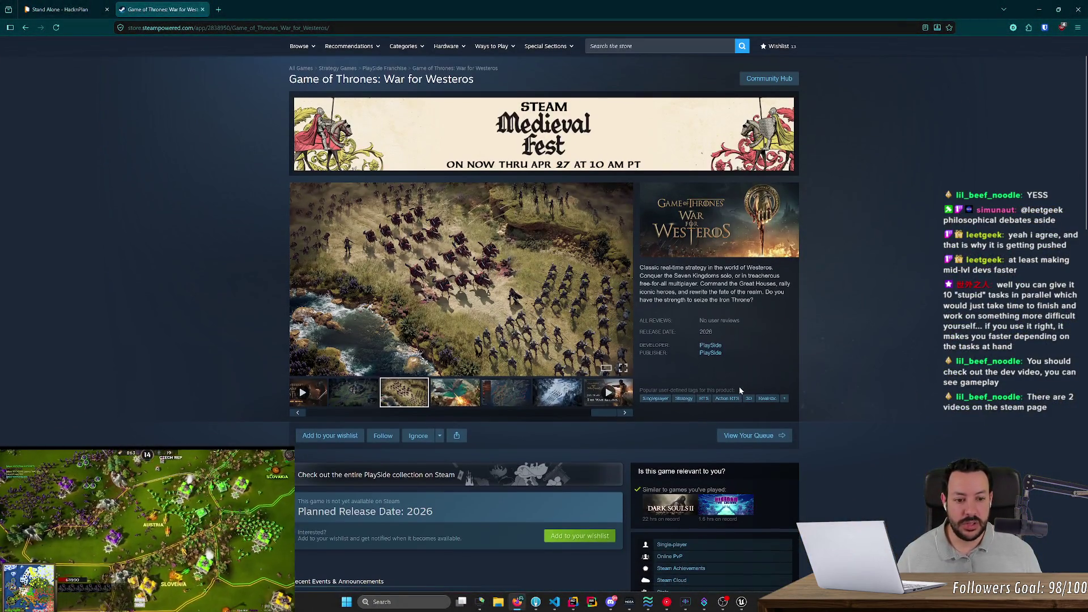
pyautogui.scroll(-6, 297, 353)
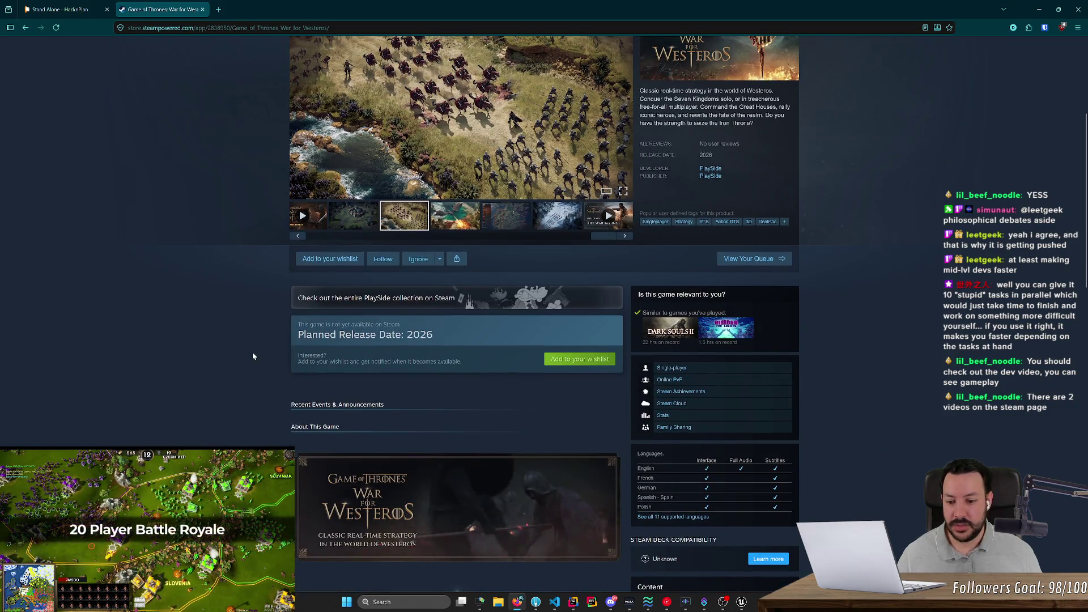
pyautogui.scroll(-2, 253, 352)
pyautogui.scroll(-7, 256, 385)
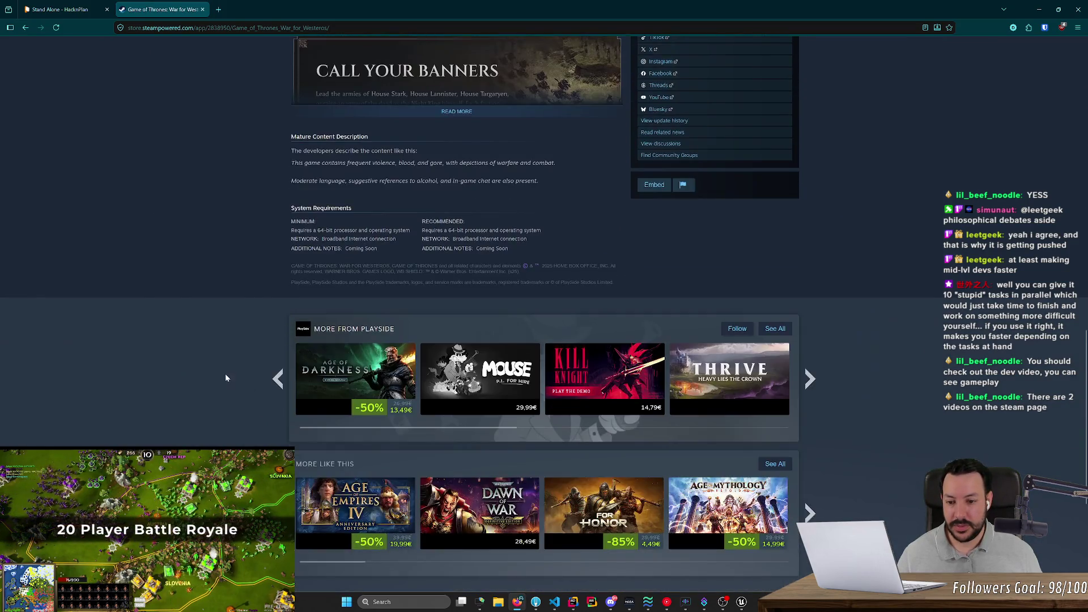
pyautogui.press('Home')
pyautogui.click(202, 10)
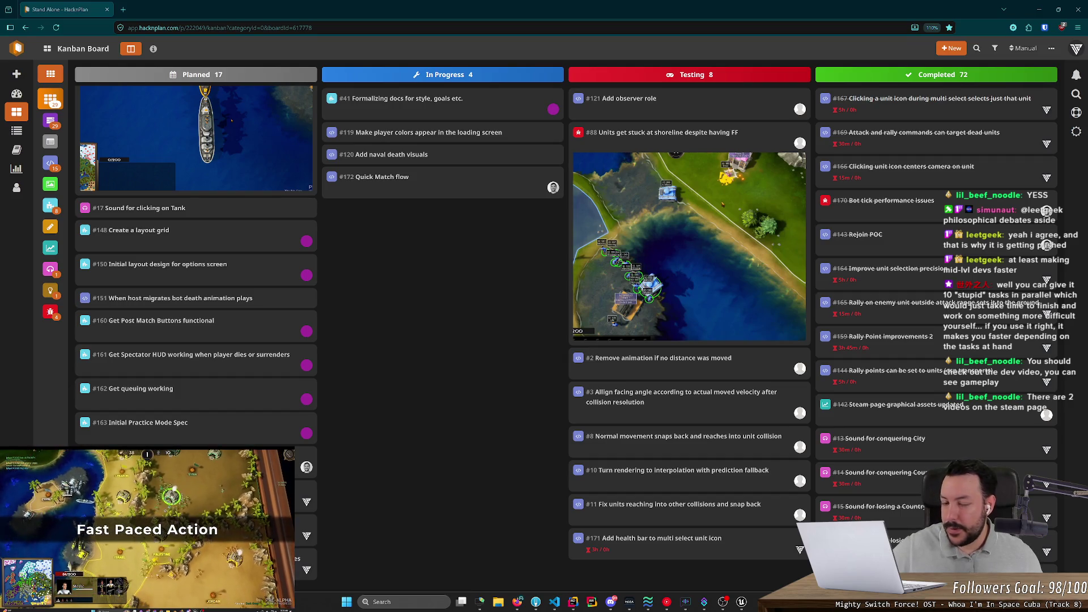
# - Snap the HacknPlan browser window to the right half and put Fork on the left half
pyautogui.moveTo(127, 5)
pyautogui.mouseDown()
pyautogui.moveTo(308, 221)
pyautogui.moveTo(437, 103)
pyautogui.mouseUp()
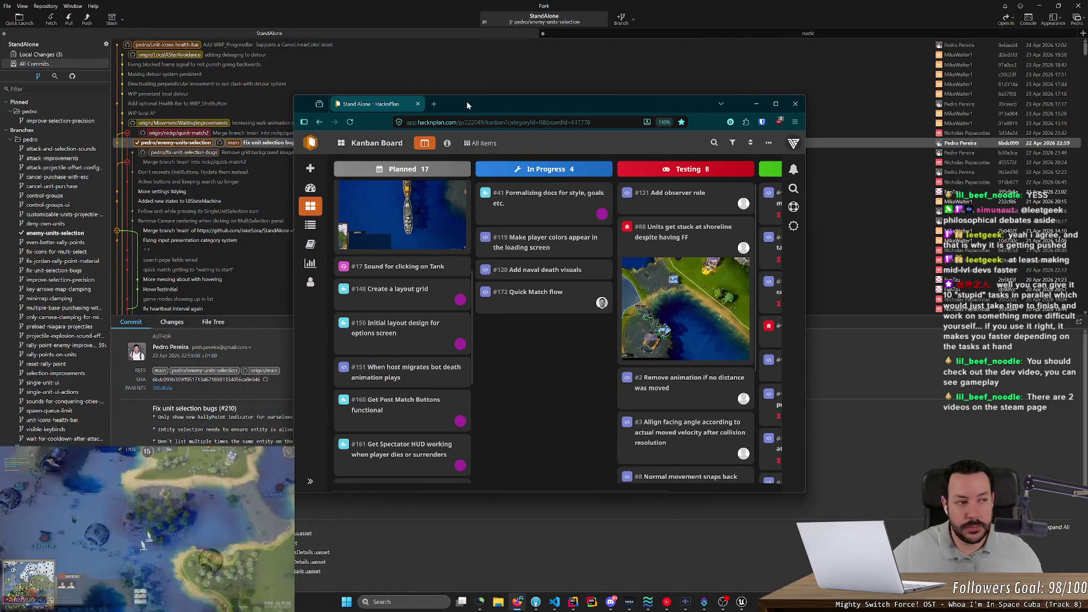
pyautogui.moveTo(467, 101); pyautogui.dragTo(1087, 113)
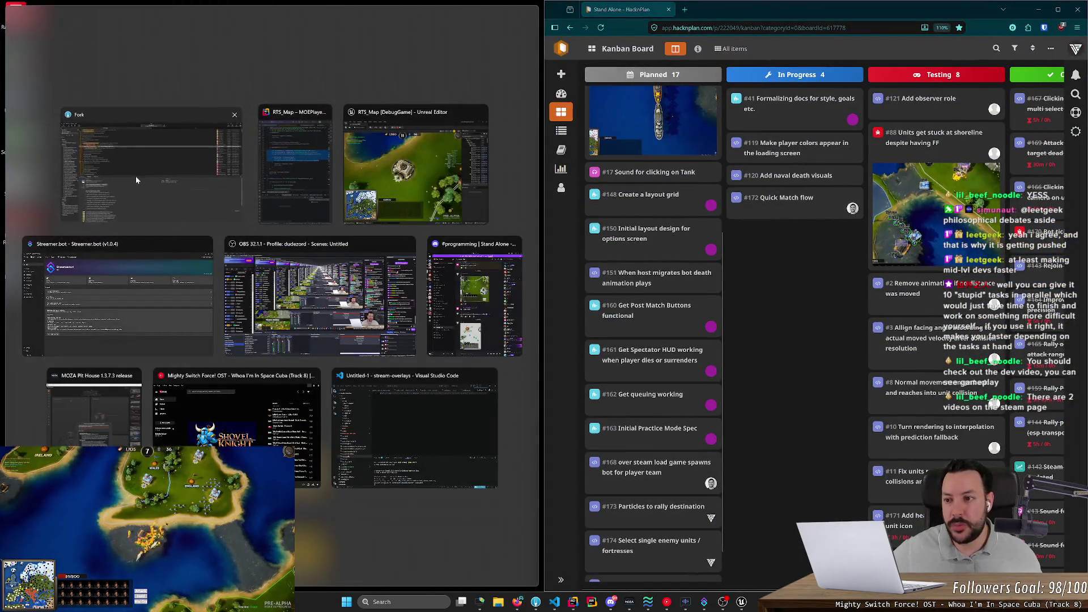
pyautogui.click(136, 181)
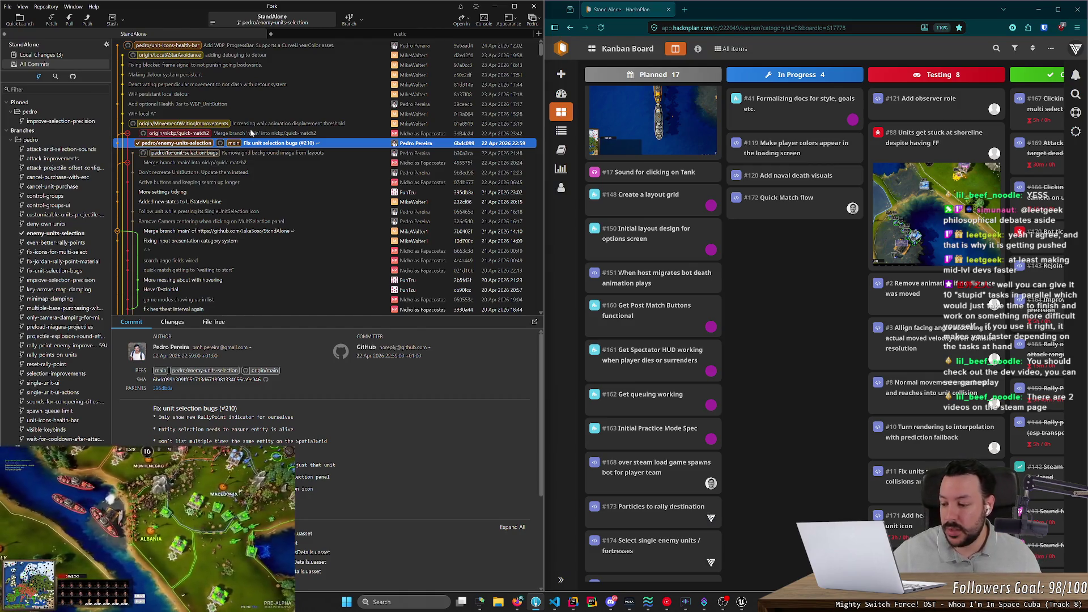
pyautogui.scroll(-1, 251, 132)
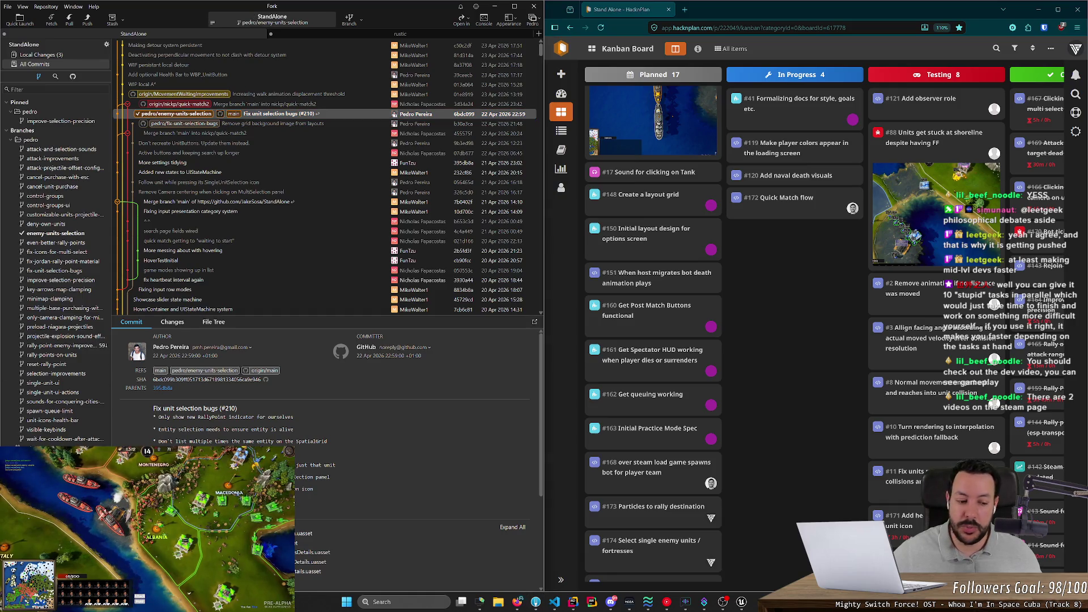
pyautogui.hotkey('alt', 'Tab')
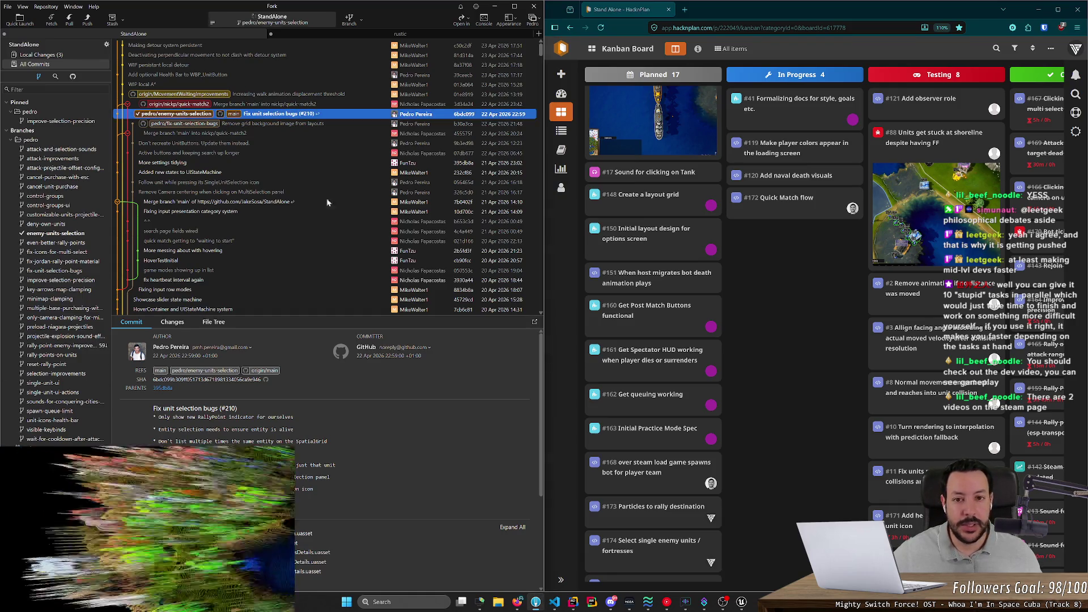
pyautogui.click(767, 313)
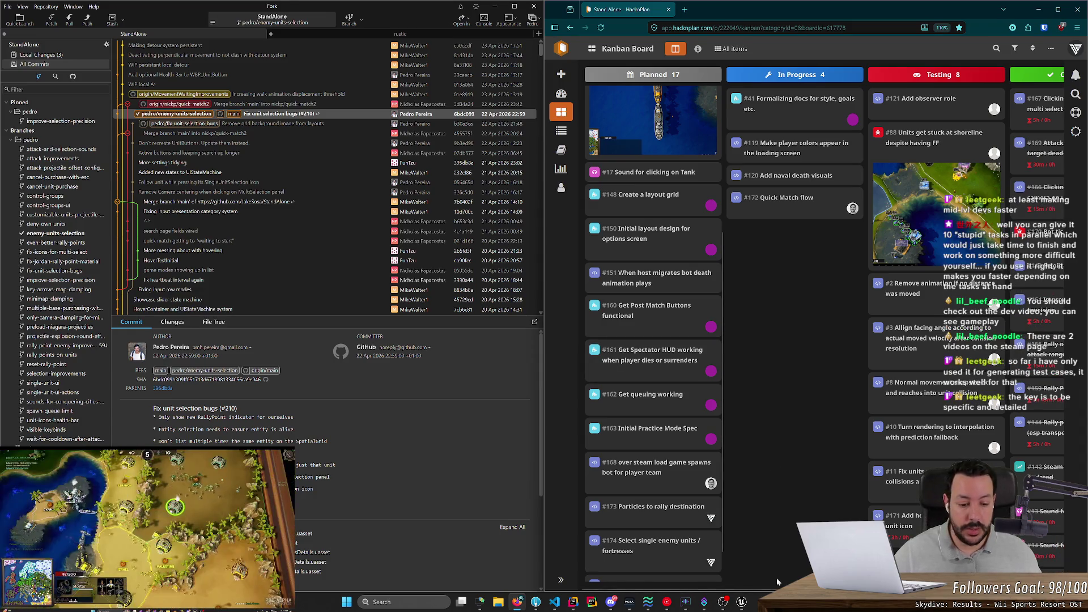
# - Stop the play session, maximize Unreal Editor, and show the CommonUI HUD widgets in the Content Drawer
pyautogui.click(741, 602)
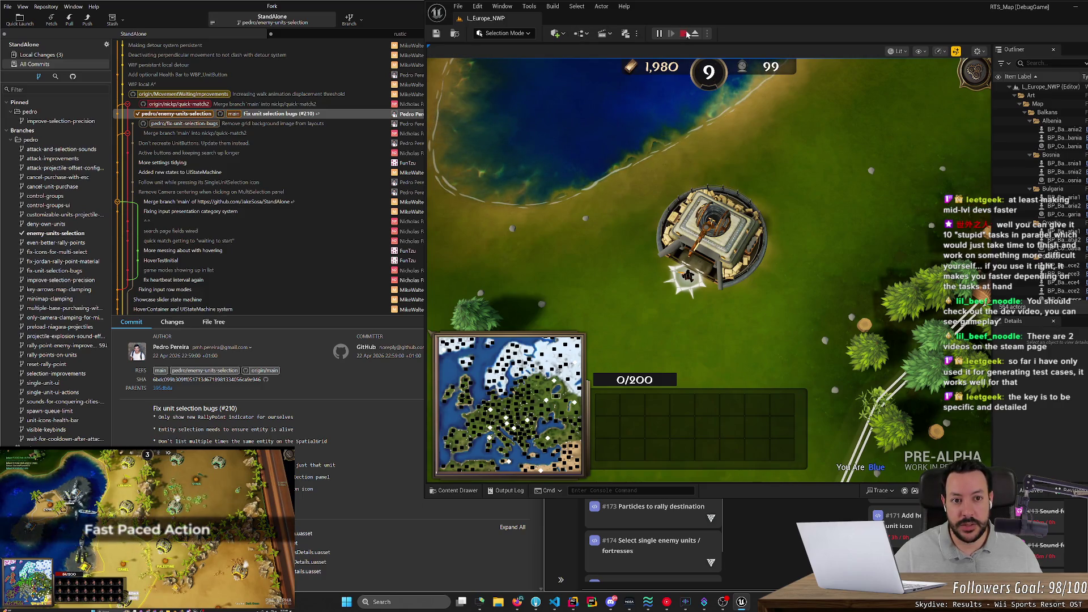
pyautogui.press('Escape')
pyautogui.doubleClick(696, 17)
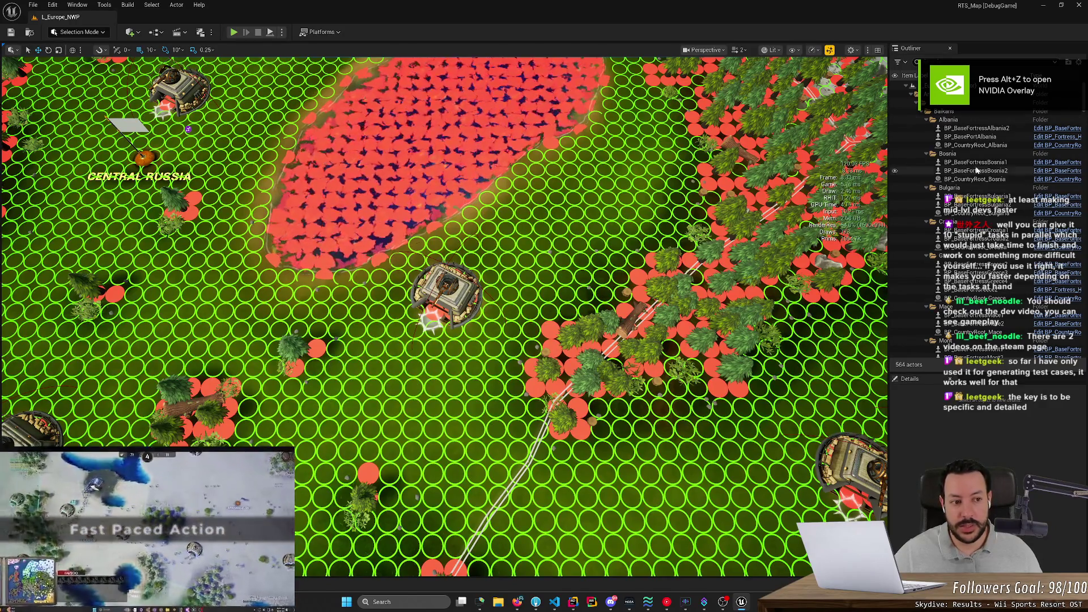
pyautogui.scroll(-1, 969, 207)
pyautogui.scroll(-10, 969, 208)
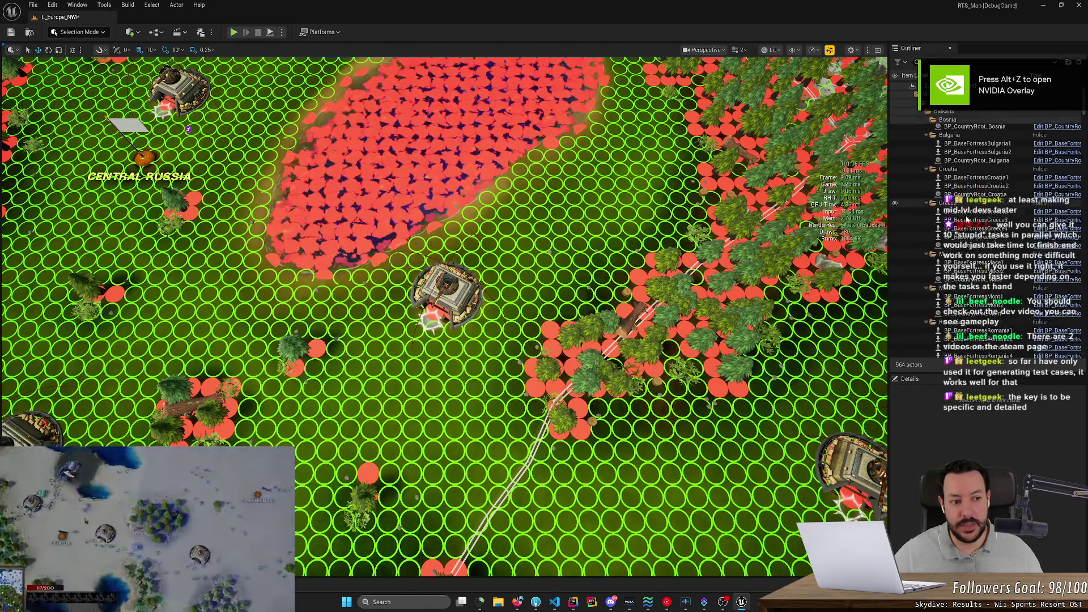
pyautogui.scroll(-10, 1086, 120)
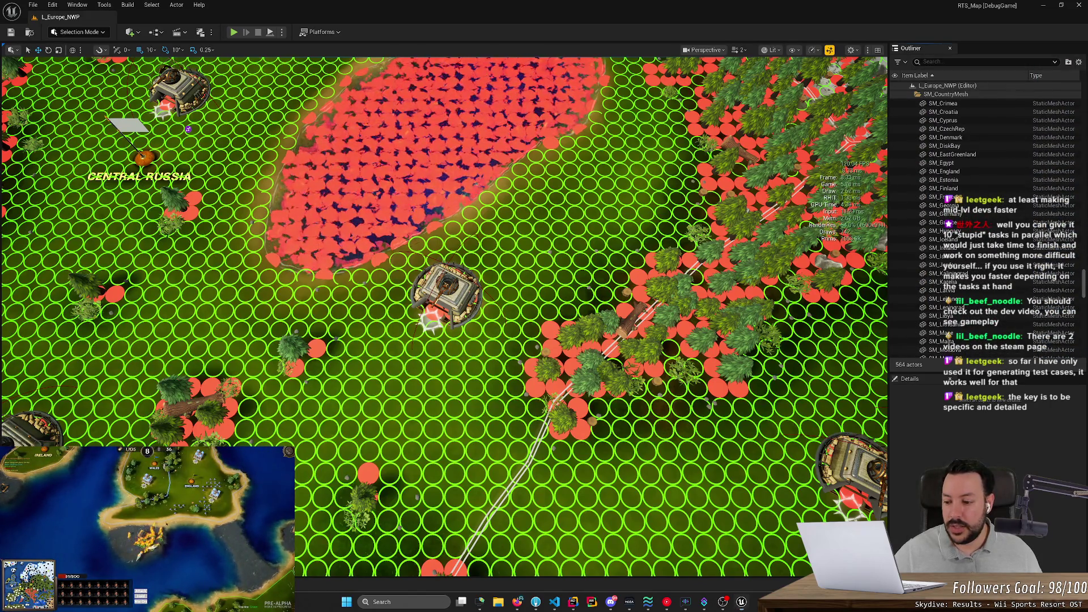
pyautogui.hotkey('ctrl', 'space')
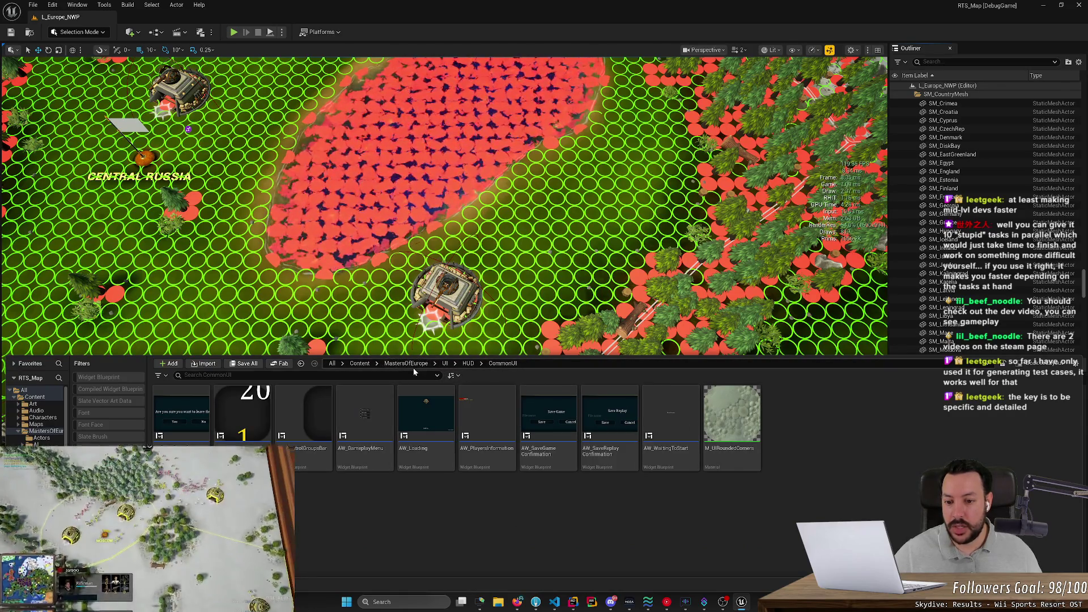
# - Inspect the ControlGroupSize text in AW_ControlGroup, then close the widget editor and minimize Unreal
pyautogui.doubleClick(250, 414)
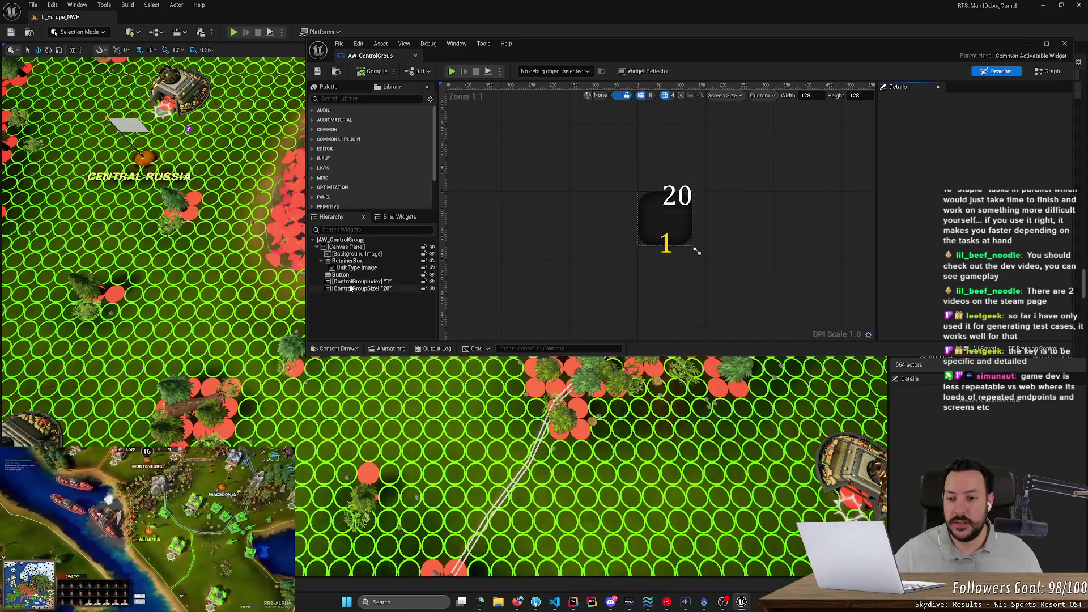
pyautogui.click(357, 289)
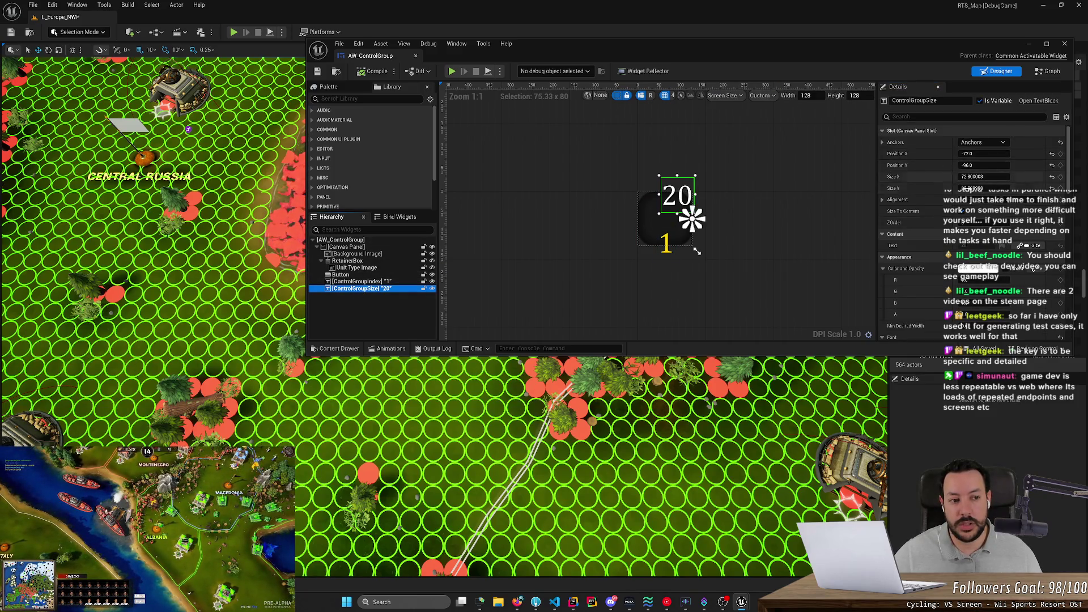
pyautogui.click(1035, 42)
pyautogui.click(1035, 42)
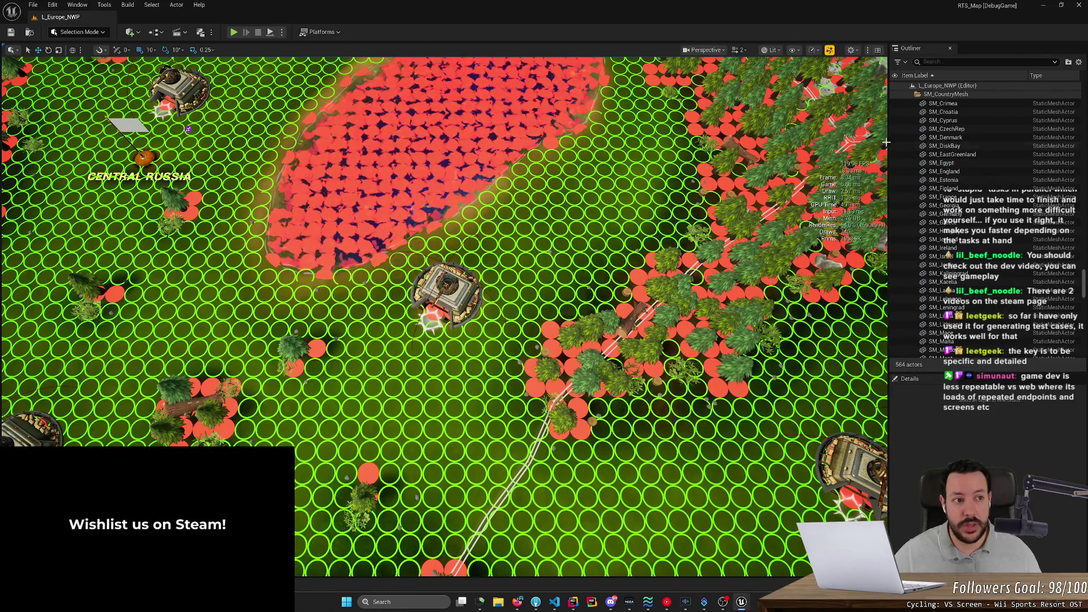
pyautogui.click(1044, 5)
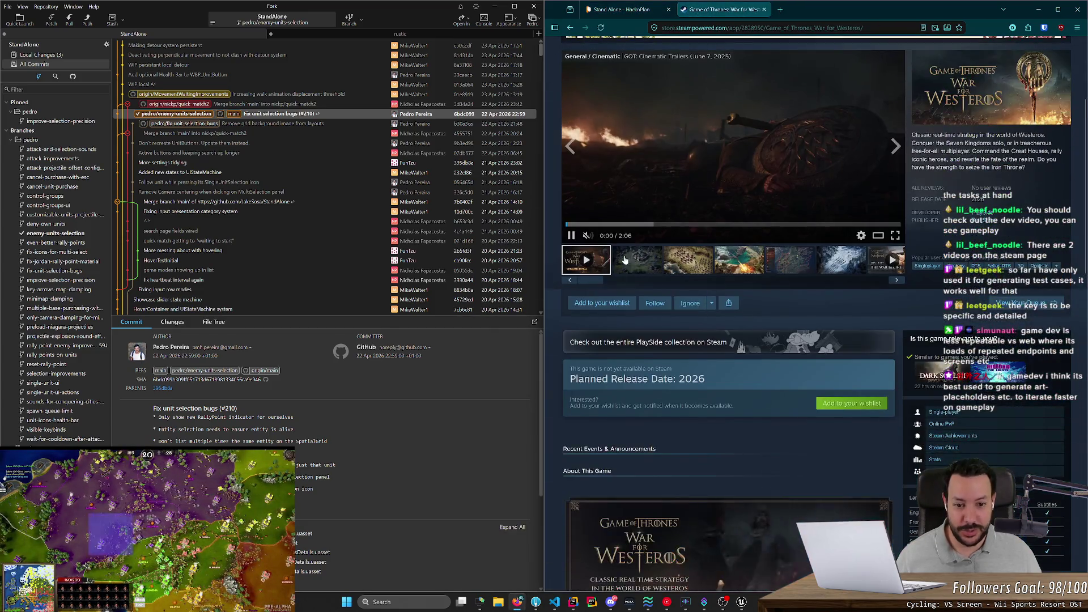
# - Expand the full About This Game description on the War for Westeros store page
pyautogui.scroll(-7, 658, 393)
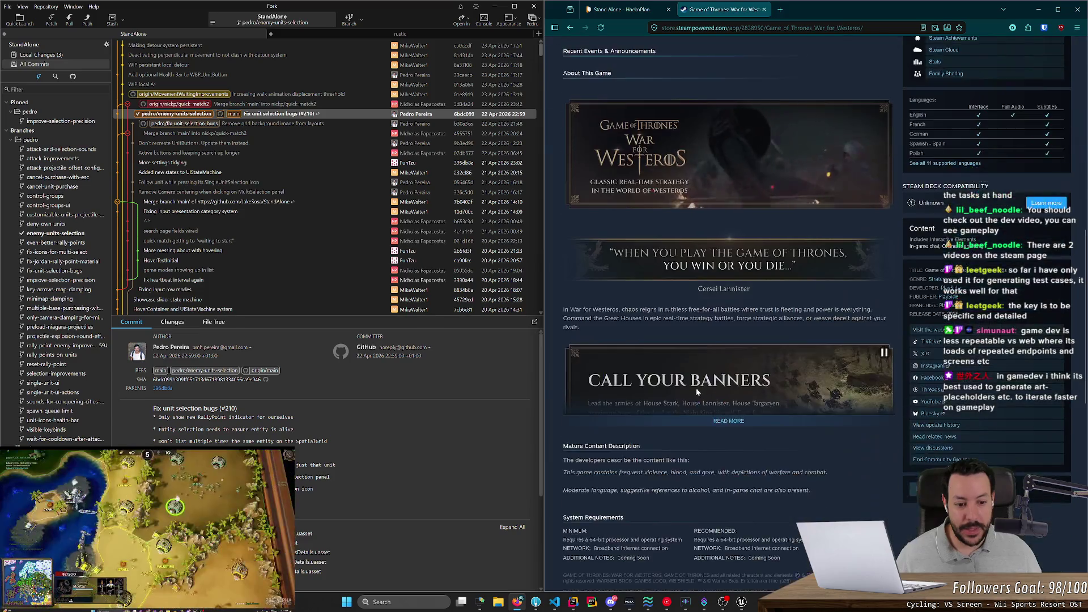
pyautogui.scroll(-4, 697, 390)
pyautogui.click(732, 203)
pyautogui.scroll(-11, 729, 357)
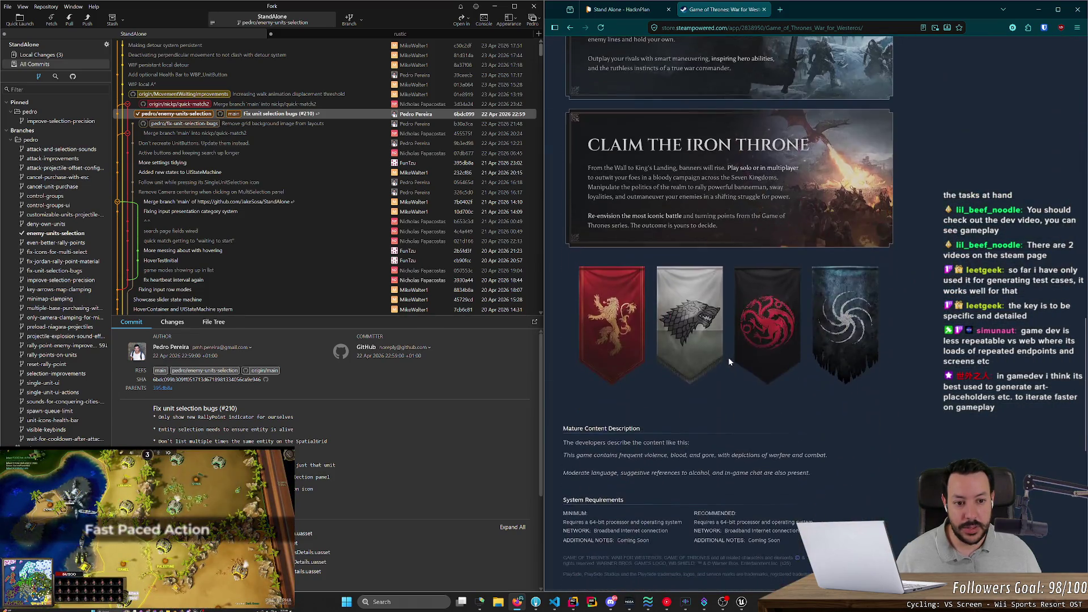
pyautogui.scroll(12, 713, 280)
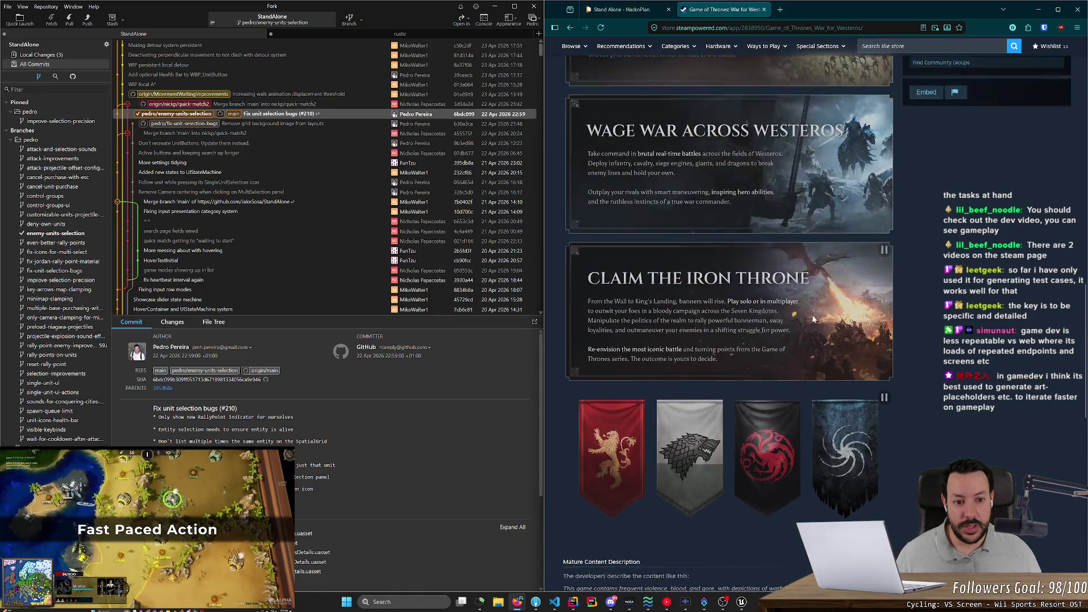
pyautogui.scroll(9, 799, 319)
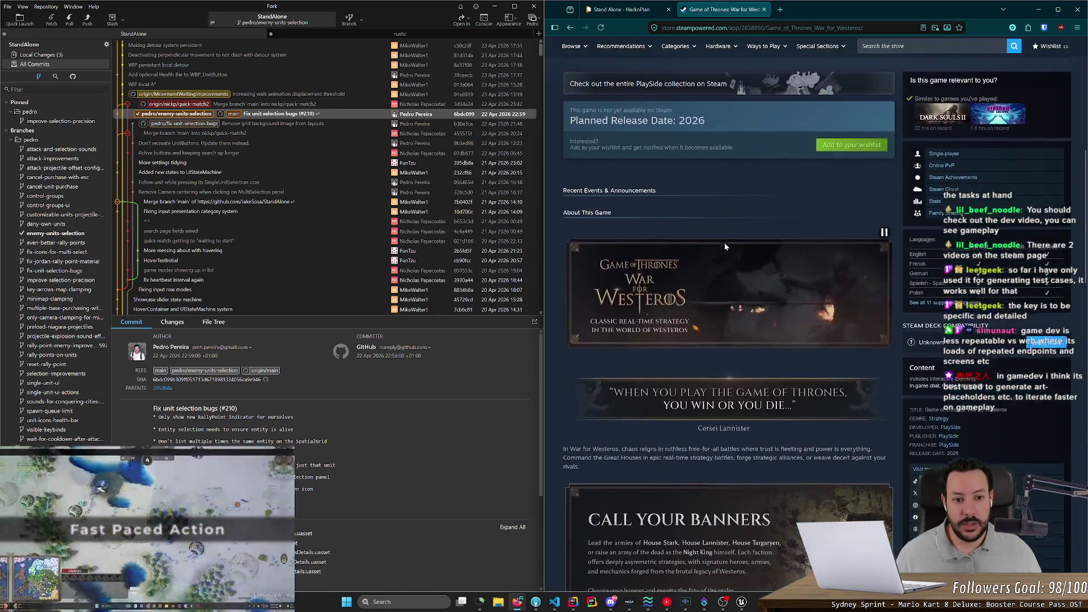
# - Switch the player to the developer video and start it near its beginning
pyautogui.moveTo(598, 283); pyautogui.dragTo(971, 289)
pyautogui.click(880, 260)
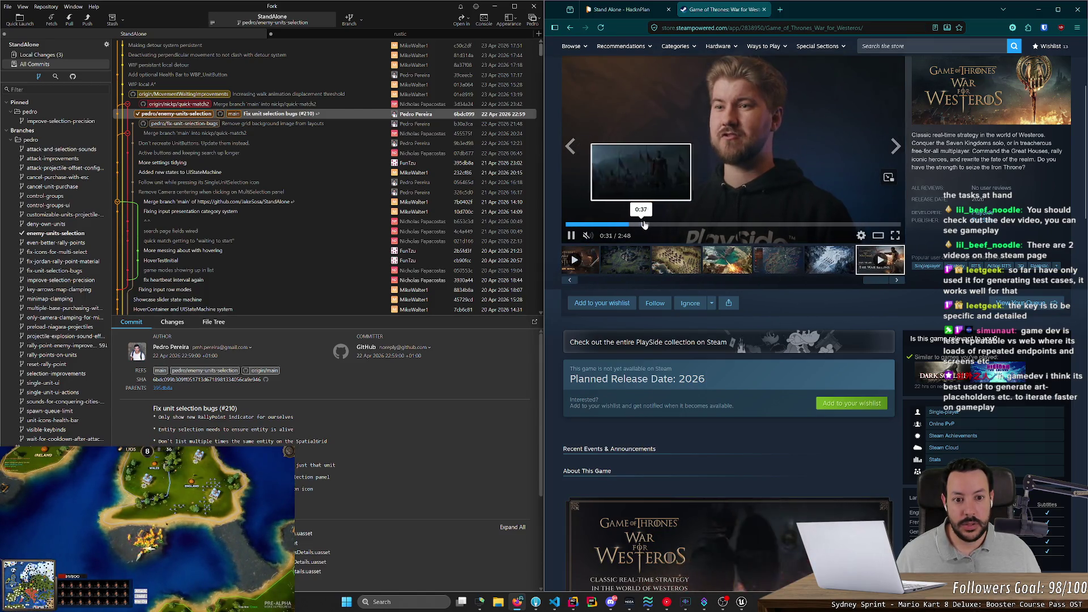
pyautogui.click(646, 225)
pyautogui.click(659, 225)
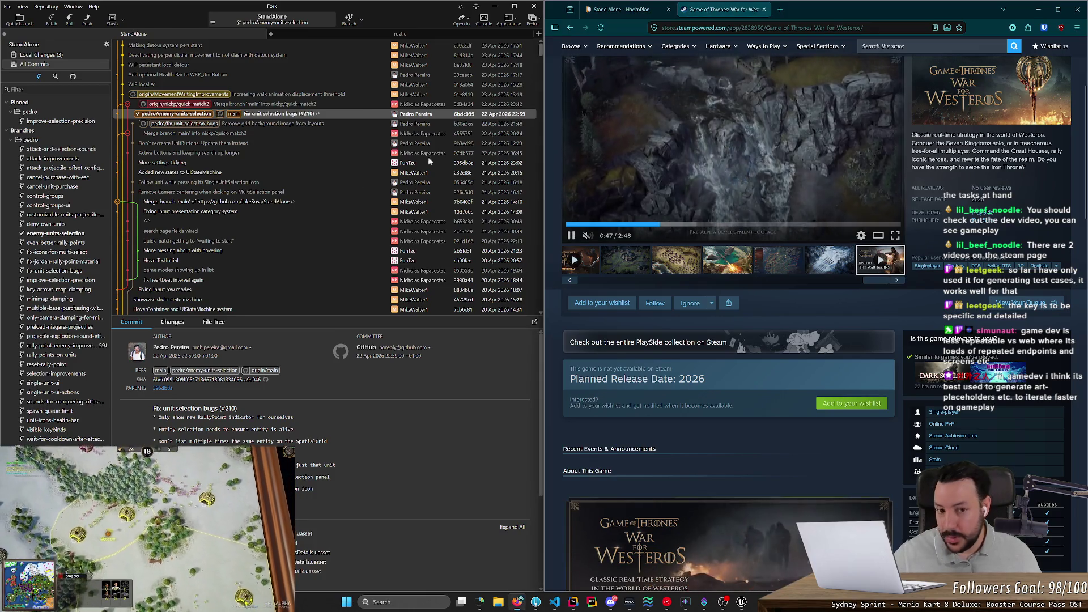
pyautogui.click(573, 225)
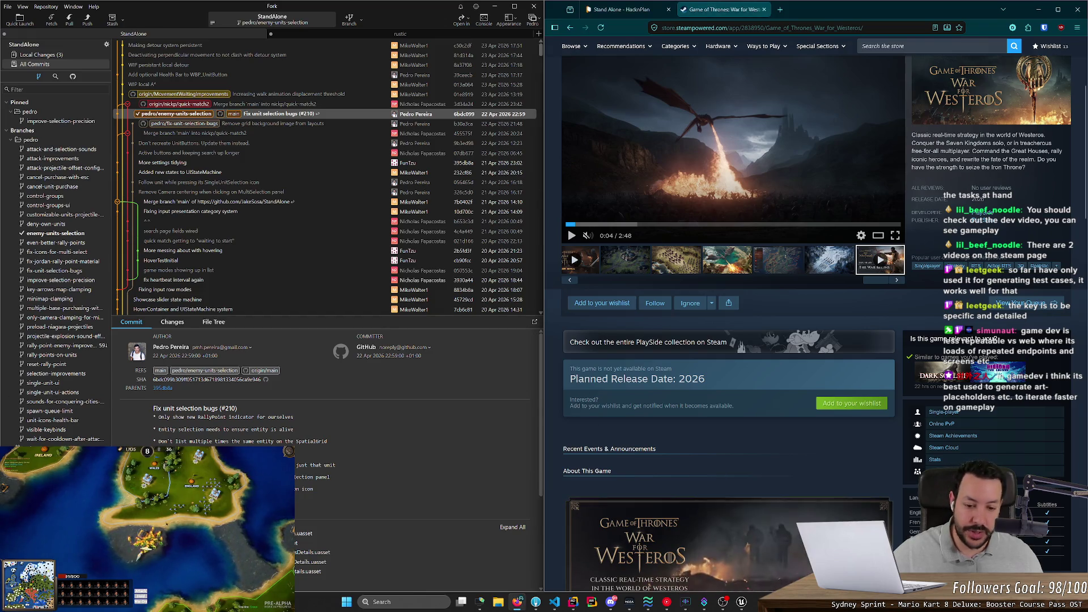
# - Watch the developer video full screen, then leave full-screen view
pyautogui.scroll(-8, 562, 378)
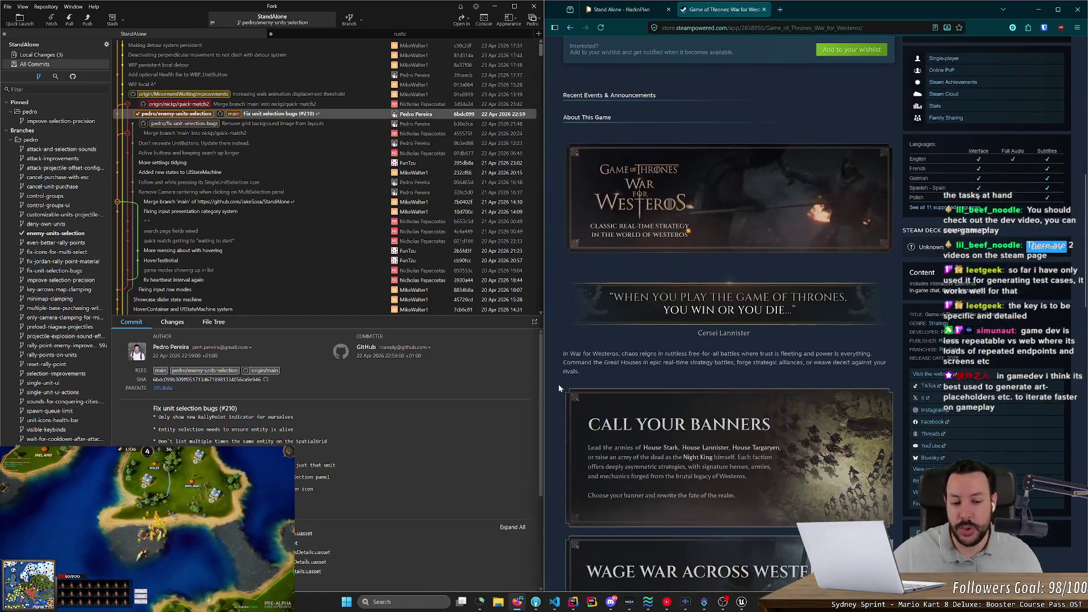
pyautogui.scroll(-6, 558, 395)
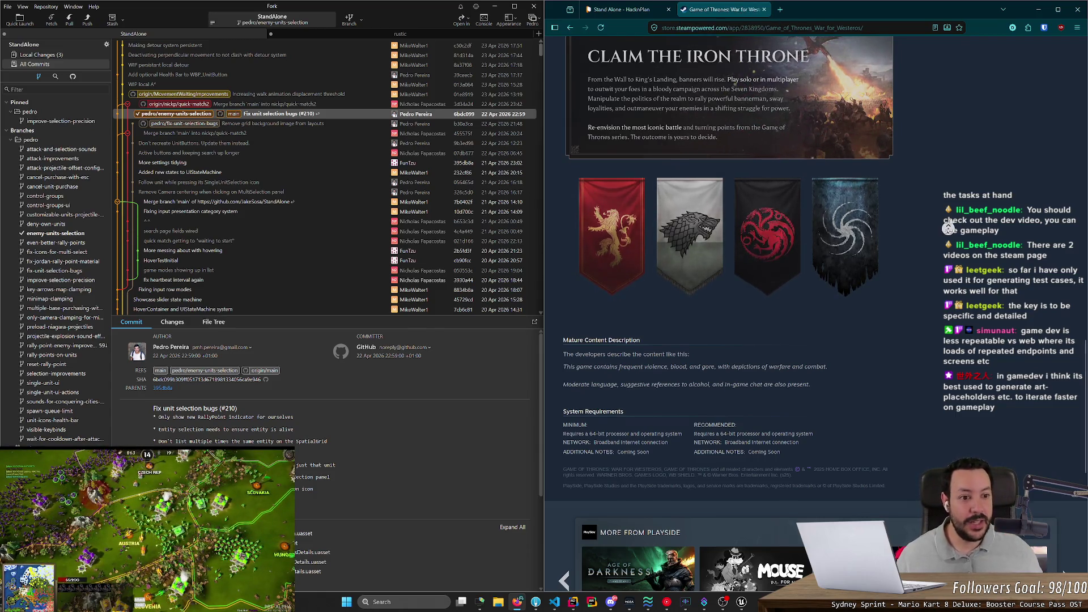
pyautogui.scroll(15, 949, 228)
pyautogui.click(895, 238)
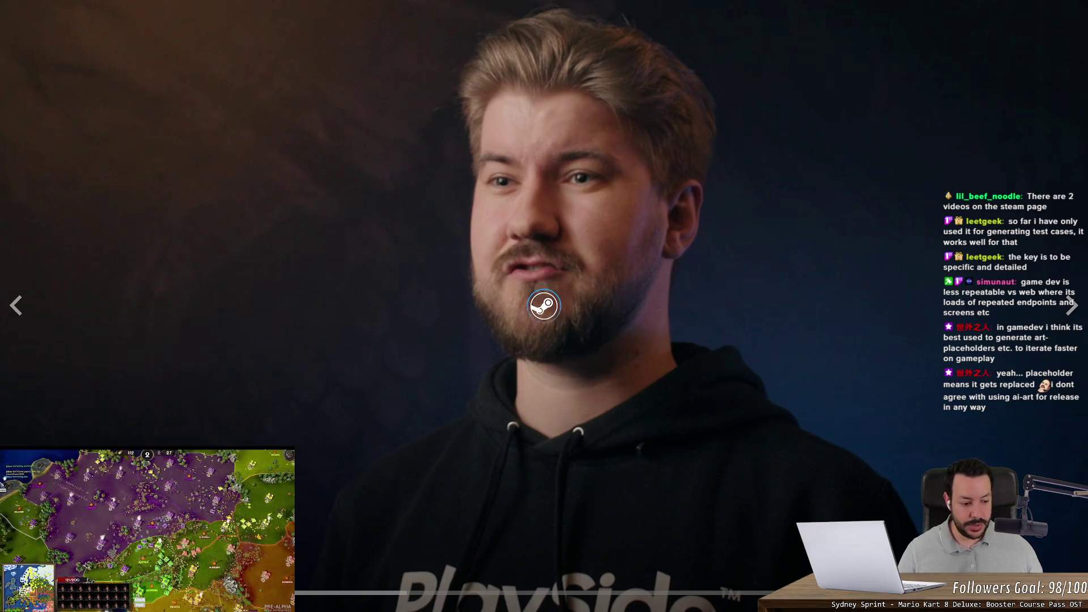
pyautogui.press('Escape')
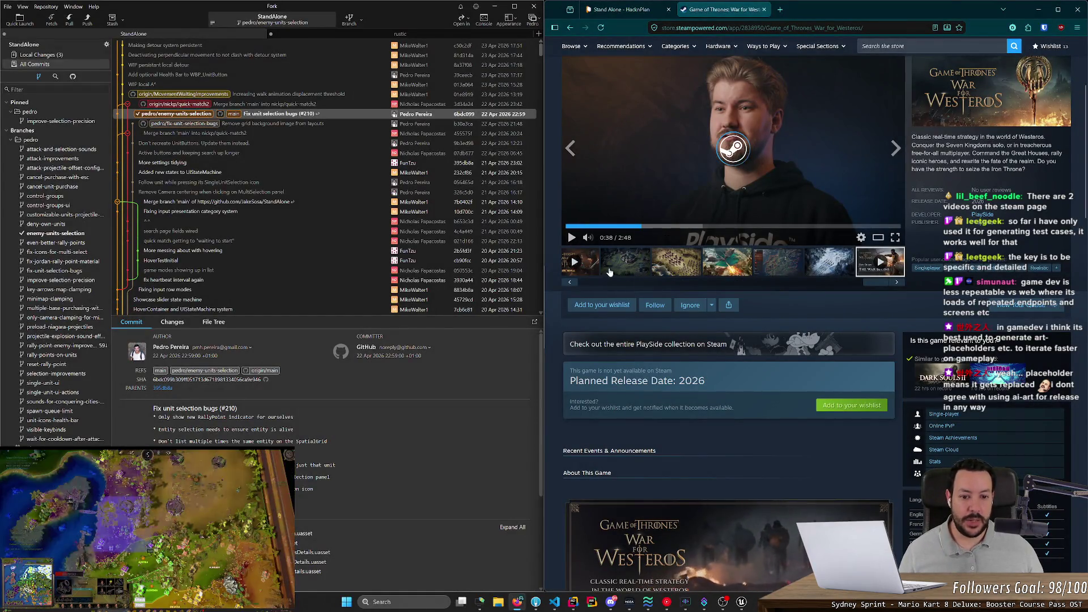
# - Maximize the browser and resume the trailer full screen from about 0:46
pyautogui.doubleClick(826, 17)
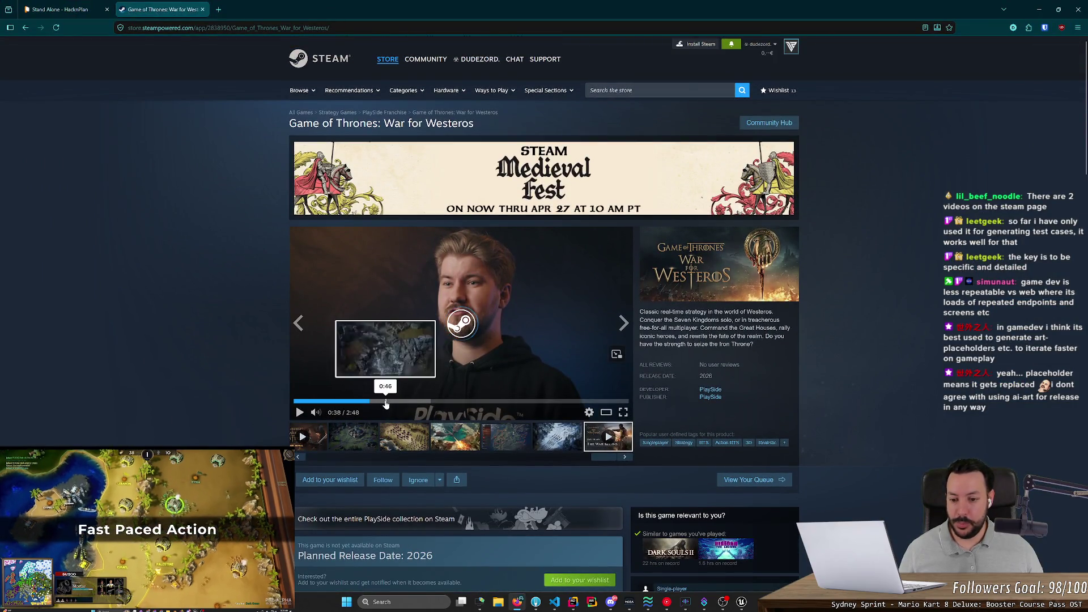
pyautogui.click(386, 404)
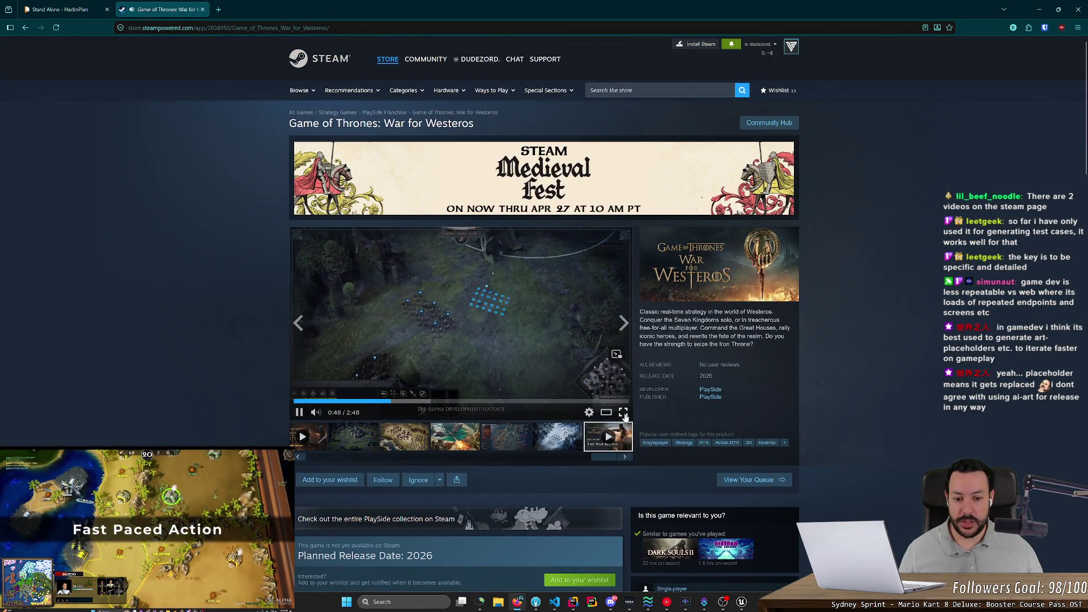
pyautogui.click(623, 413)
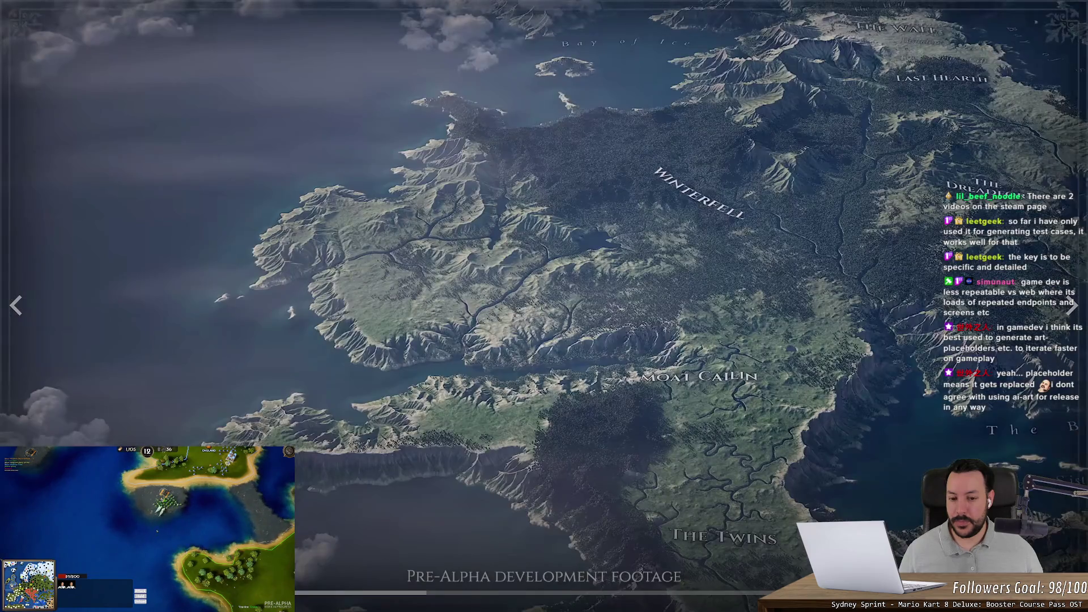
pyautogui.click(318, 498)
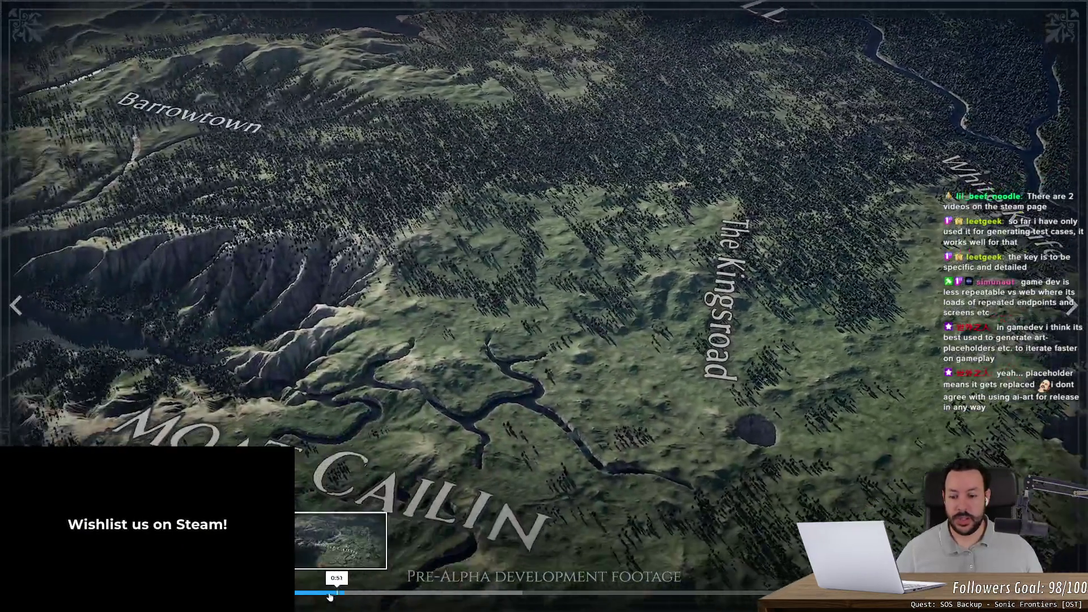
# - Rewind to the castle-ruins footage, pause on the Moat Cailin map, then resume
pyautogui.click(328, 594)
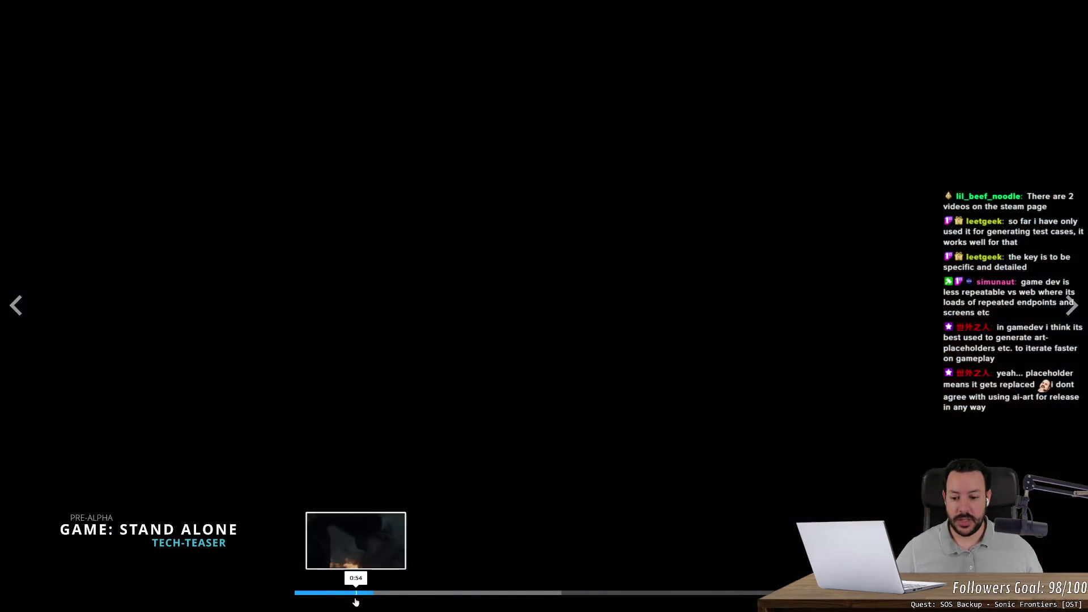
pyautogui.click(346, 594)
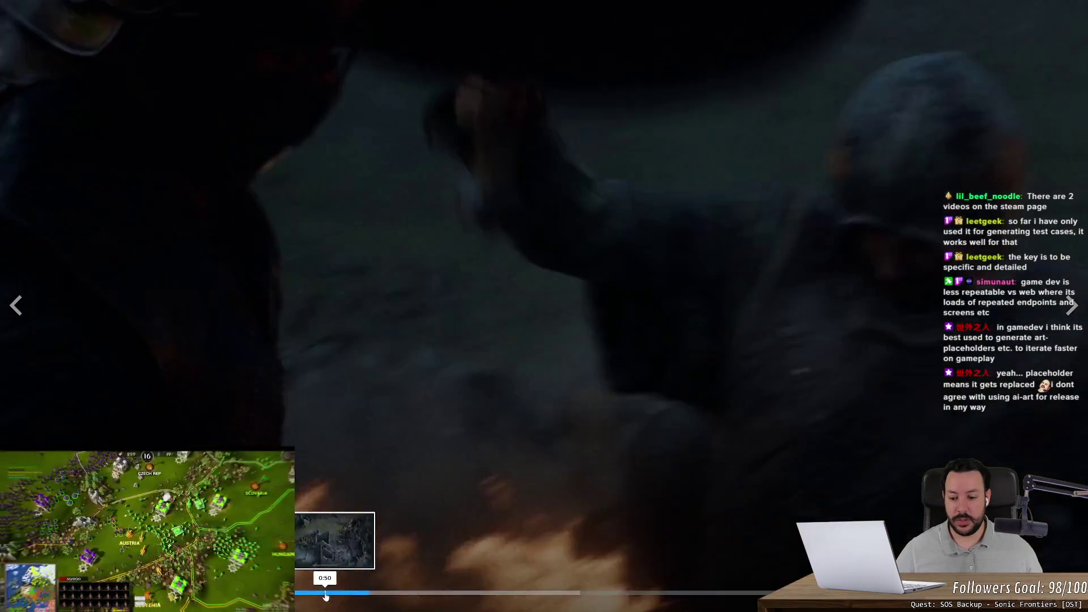
pyautogui.click(325, 594)
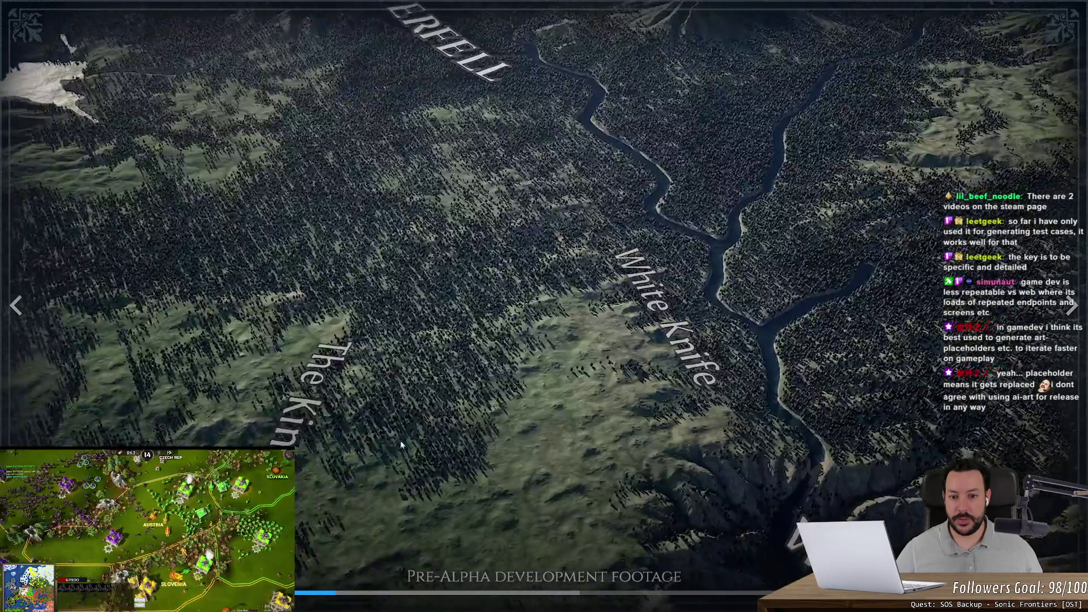
pyautogui.click(431, 383)
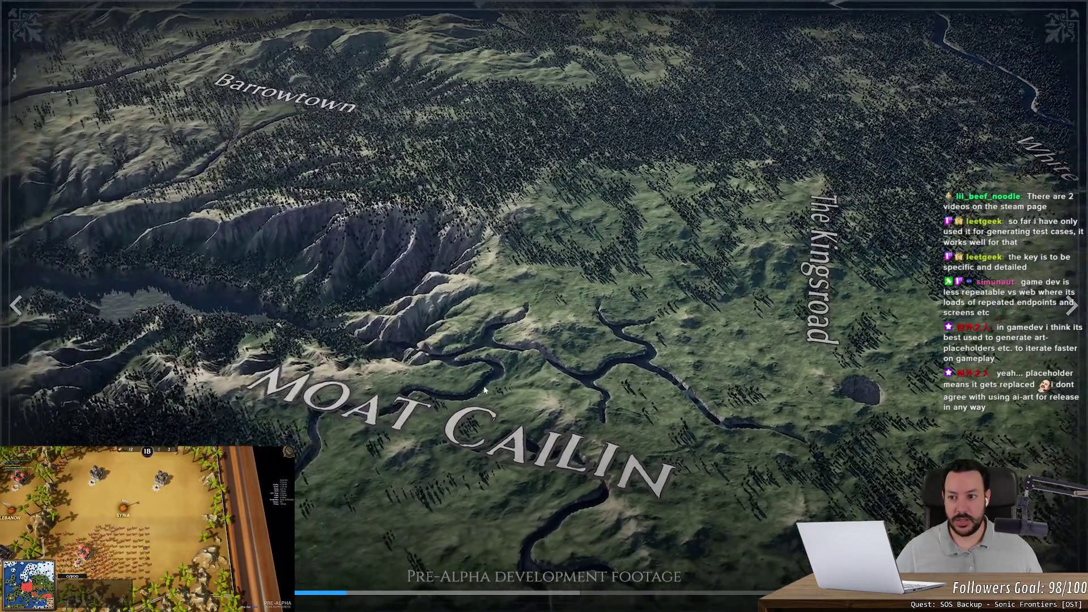
pyautogui.click(485, 390)
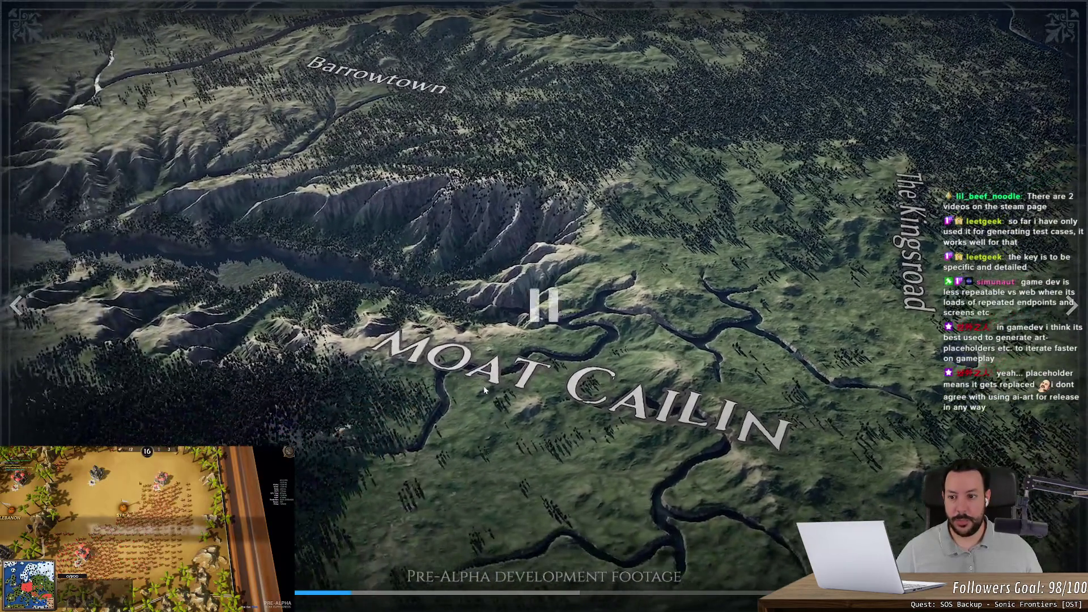
pyautogui.click(539, 393)
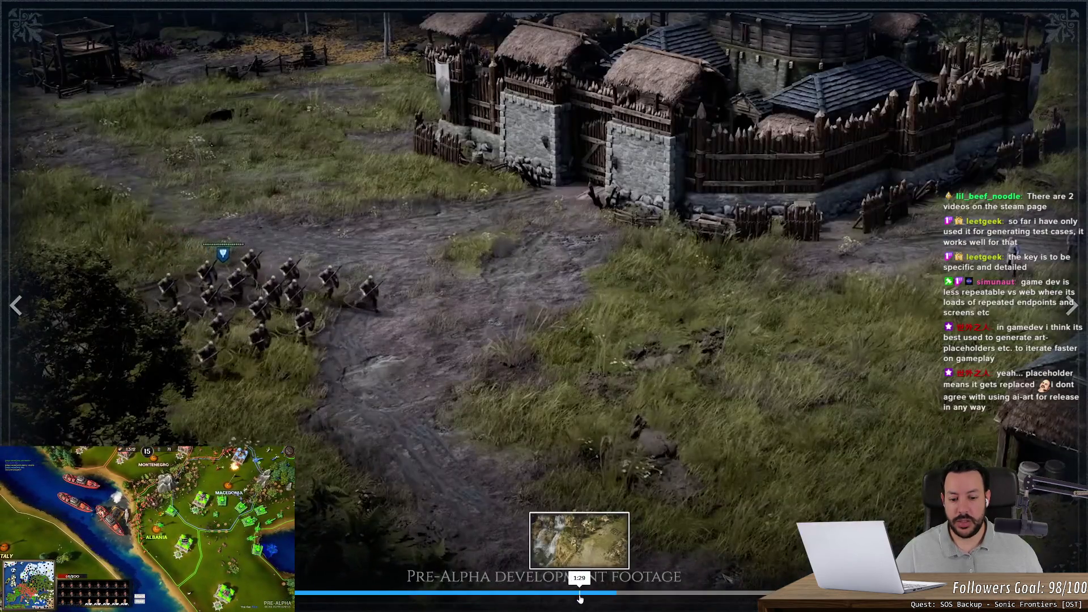
# - Jump the trailer back to the earlier waterfall scene
pyautogui.click(580, 596)
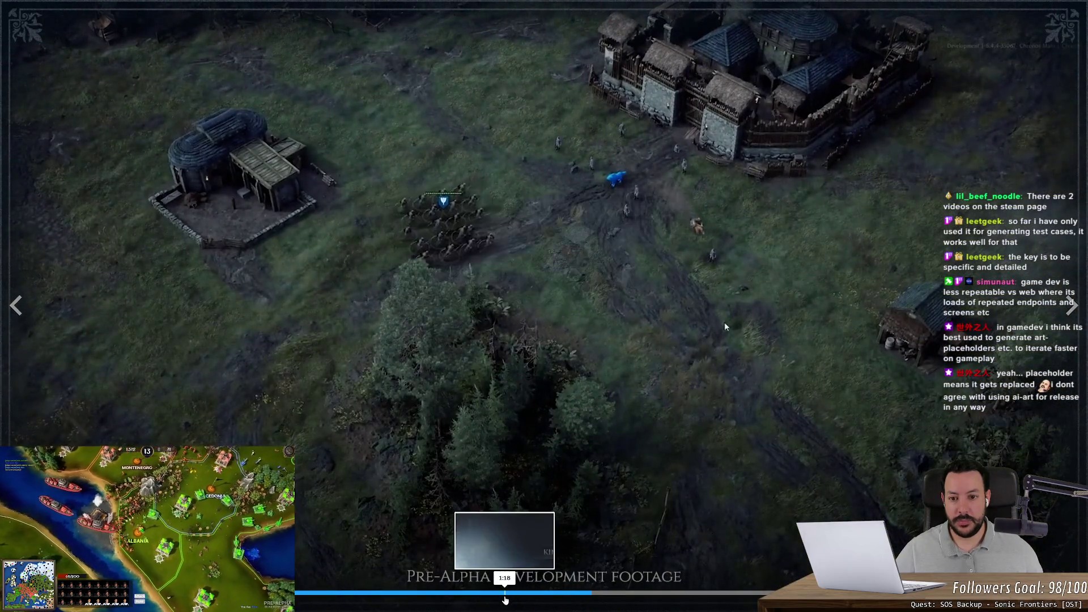
# - Rewind the trailer a bit further and let it play to the closing title card
pyautogui.click(509, 592)
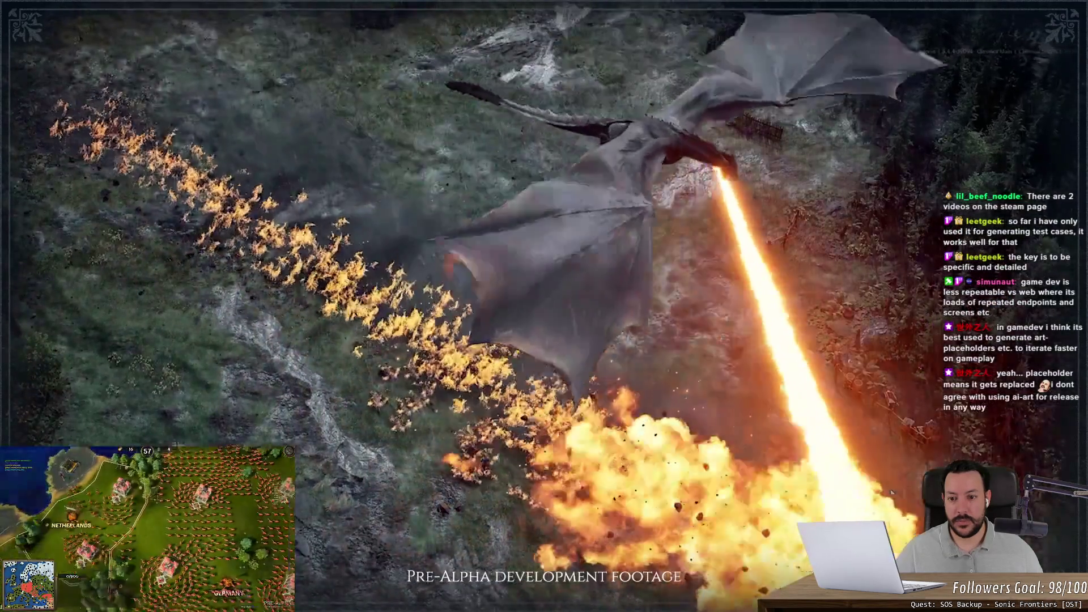
pyautogui.moveTo(356, 268)
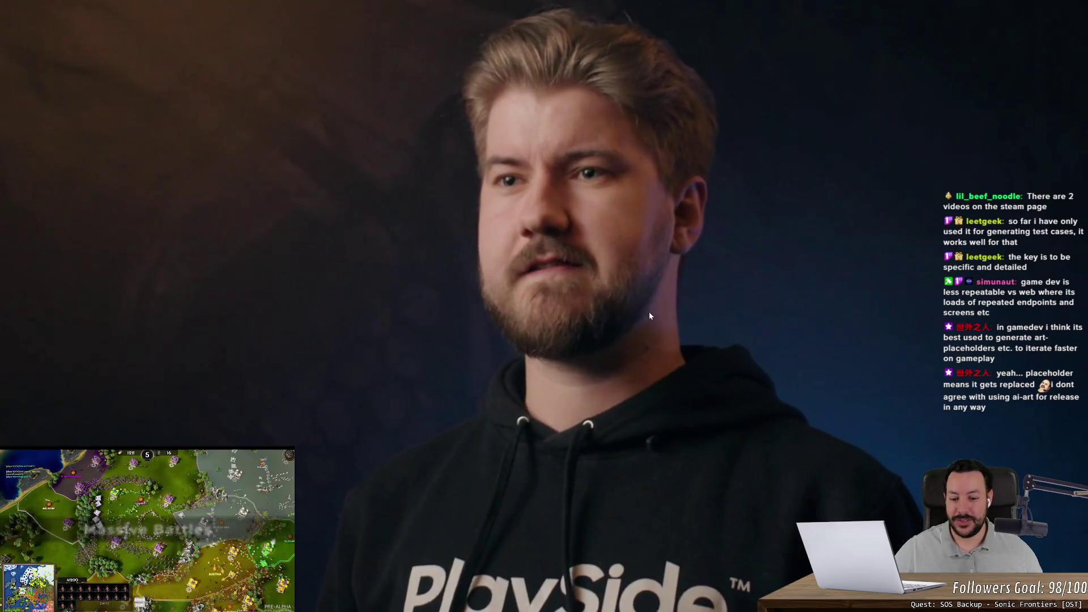
pyautogui.moveTo(656, 280)
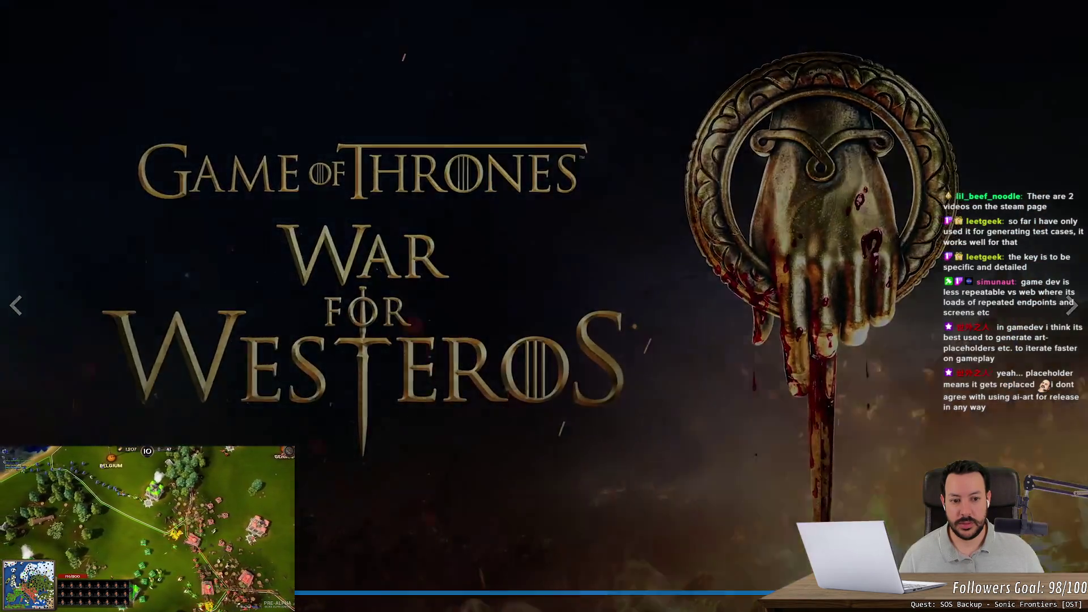
# - Exit full screen, scroll through the store page, and replay the trailer from about 1:50
pyautogui.press('Escape')
pyautogui.scroll(-2, 712, 371)
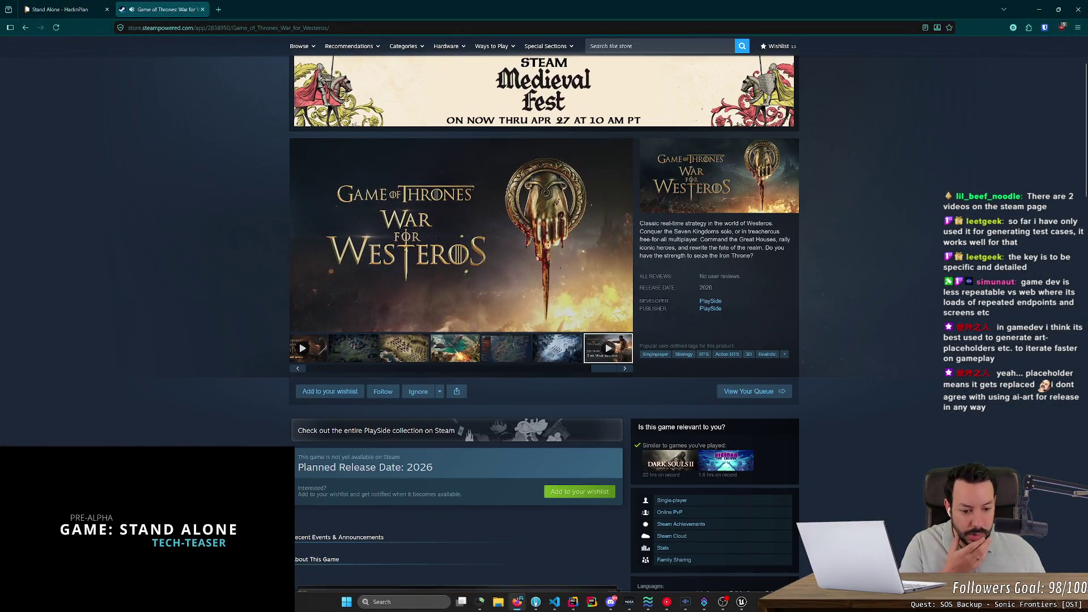
pyautogui.scroll(-4, 692, 340)
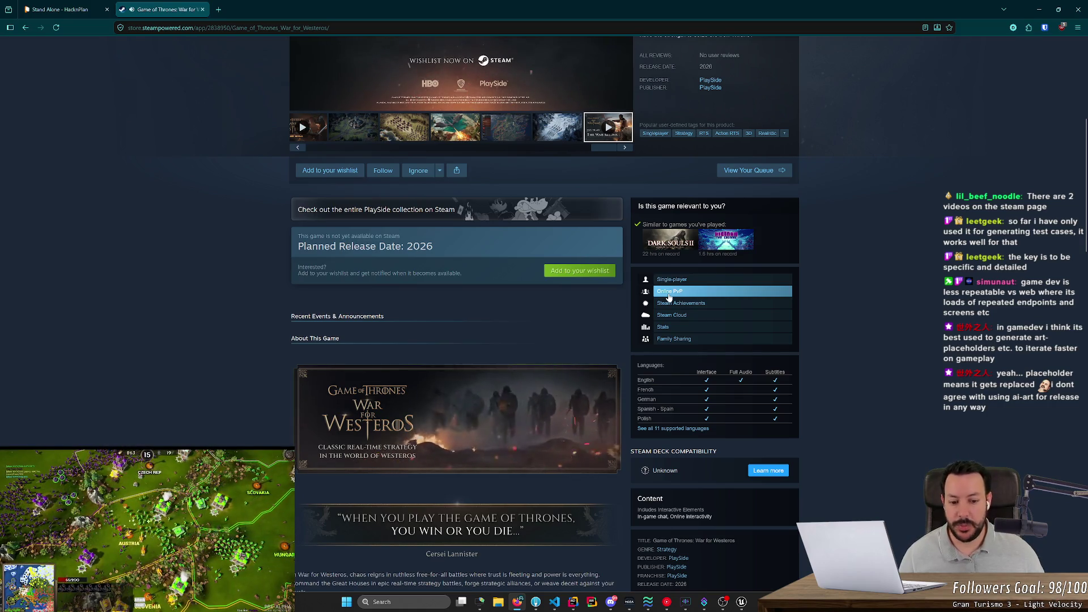
pyautogui.scroll(-3, 624, 349)
pyautogui.scroll(-5, 277, 359)
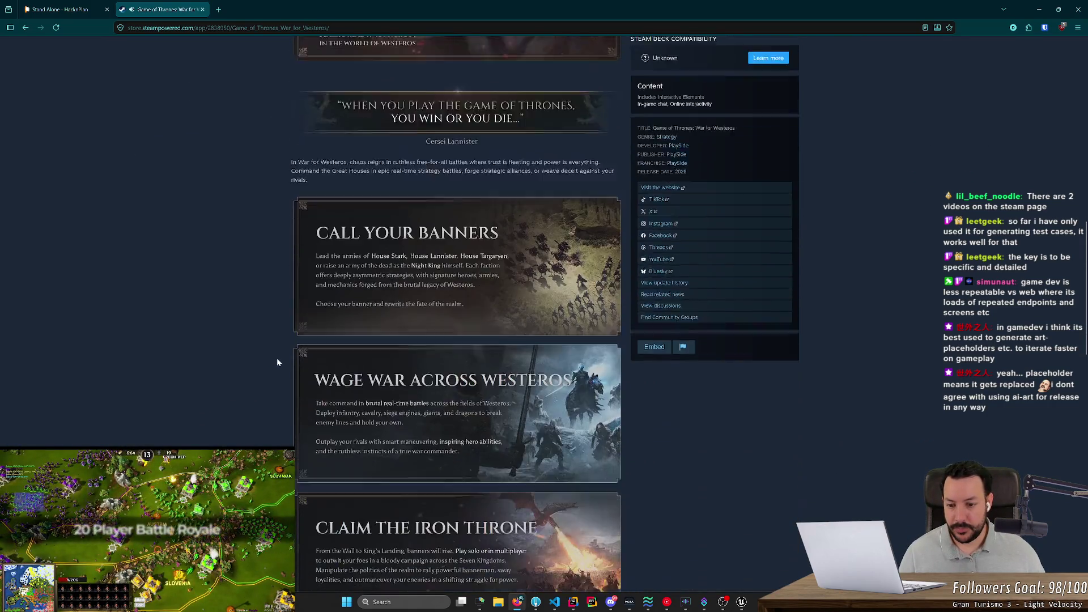
pyautogui.scroll(-5, 277, 359)
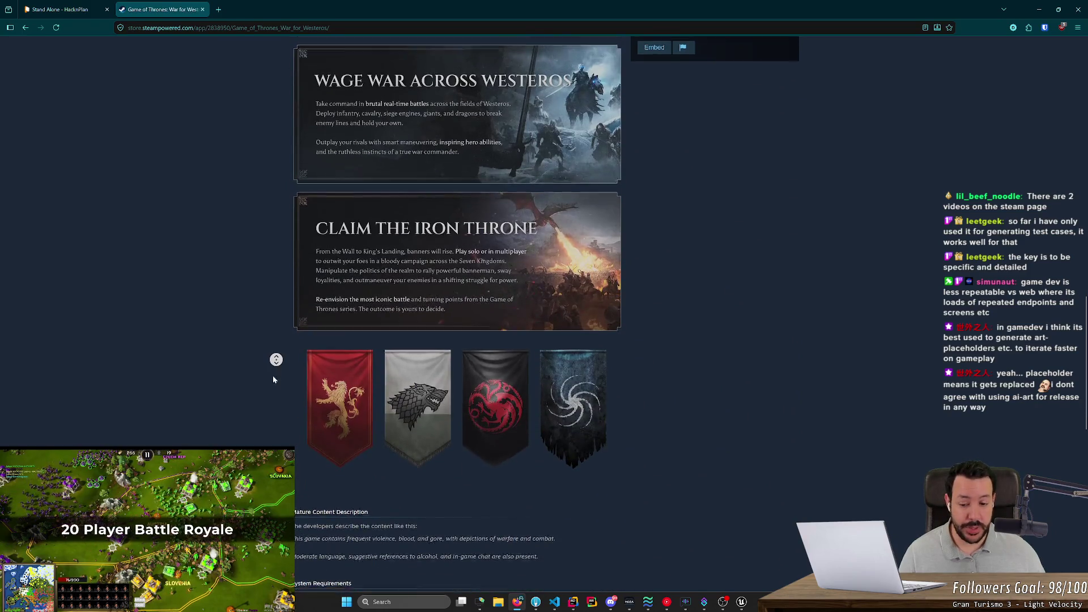
pyautogui.scroll(-5, 273, 373)
pyautogui.middleClick(271, 384)
pyautogui.scroll(15, 255, 268)
pyautogui.middleClick(230, 257)
pyautogui.moveTo(412, 401); pyautogui.dragTo(507, 402)
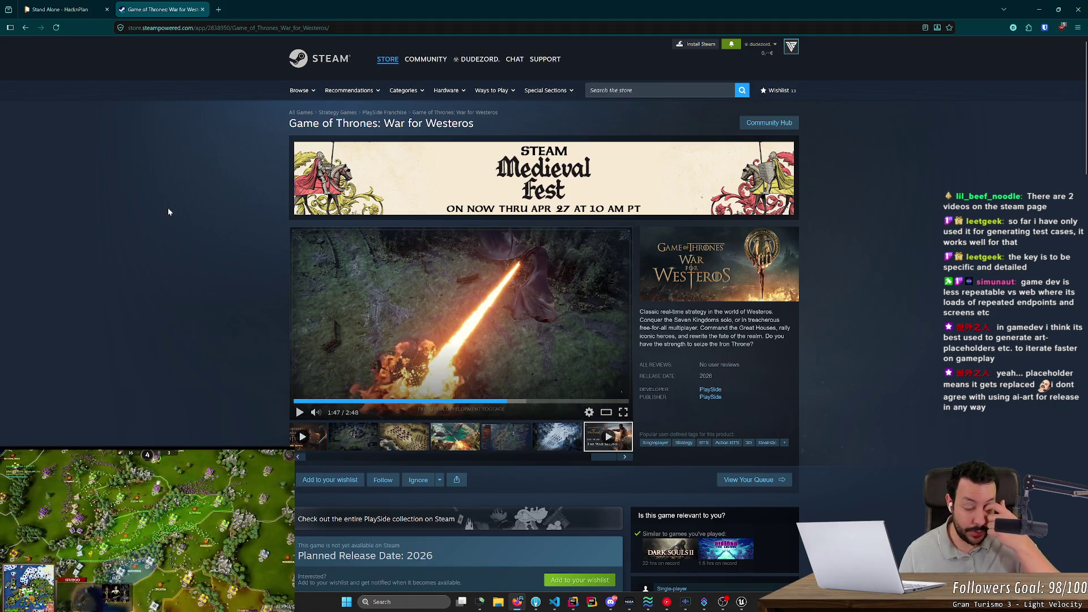
pyautogui.click(513, 402)
# - Close the Steam tab, snap the browser to the right half, and bring Unreal Editor forward
pyautogui.hotkey('ctrl', 'w')
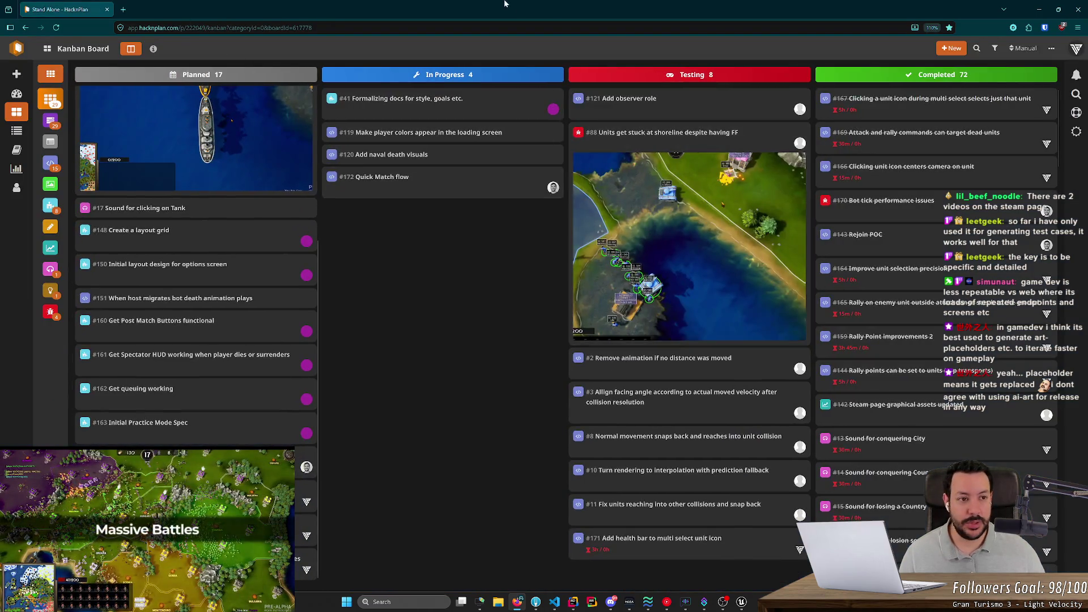
pyautogui.press('super+Right')
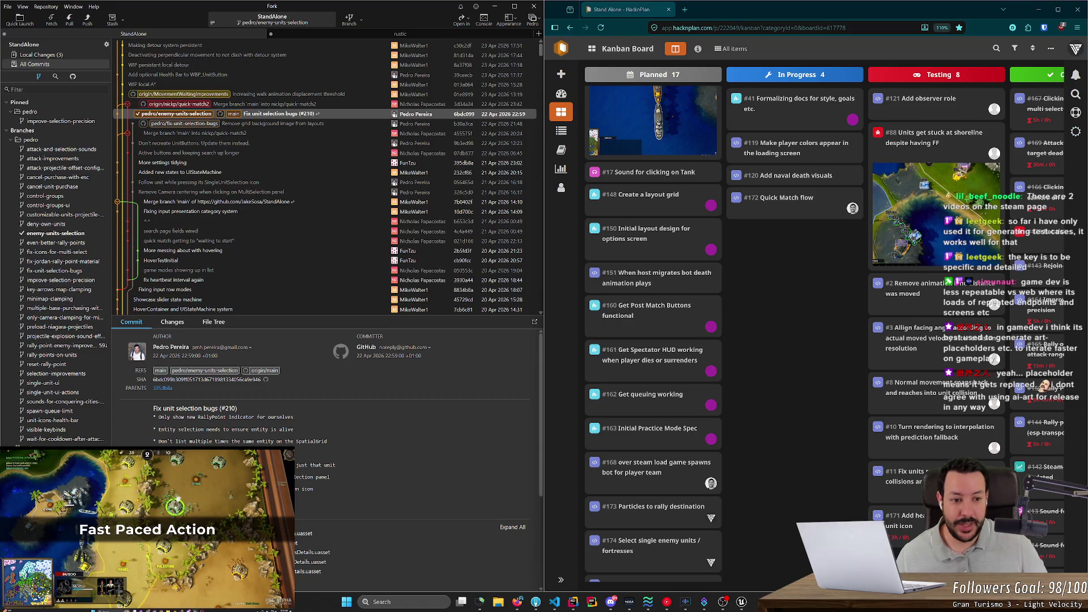
pyautogui.click(742, 602)
# - Shrink Unreal Editor and stage MOEPlayerController.cpp in Fork's Local Changes
pyautogui.moveTo(828, 7)
pyautogui.mouseDown()
pyautogui.moveTo(1003, 115)
pyautogui.moveTo(1086, 227)
pyautogui.mouseUp()
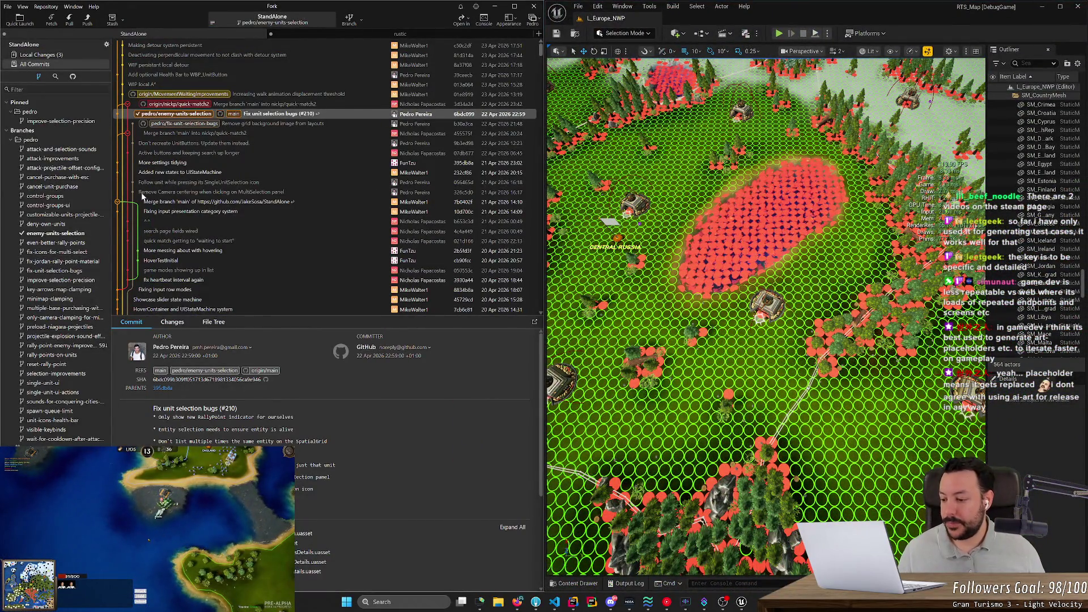
pyautogui.click(73, 55)
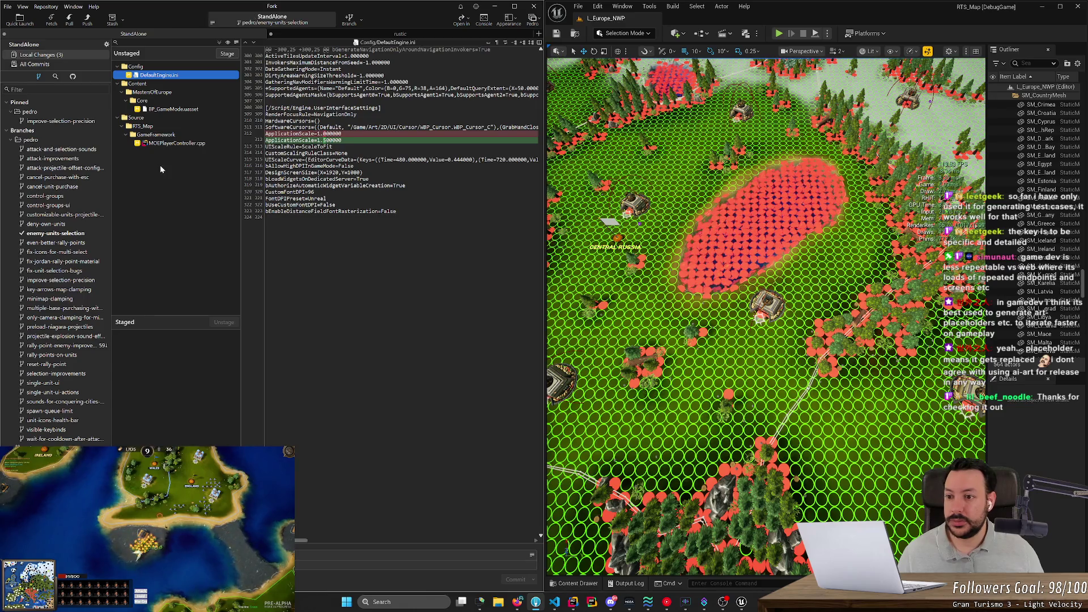
pyautogui.click(186, 144)
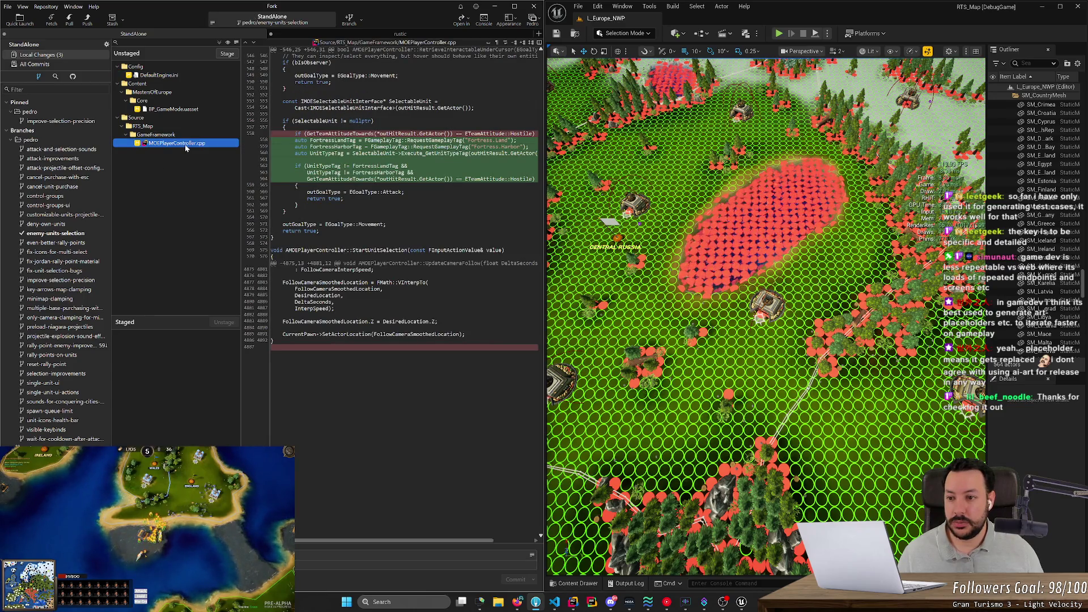
pyautogui.doubleClick(186, 144)
pyautogui.click(175, 110)
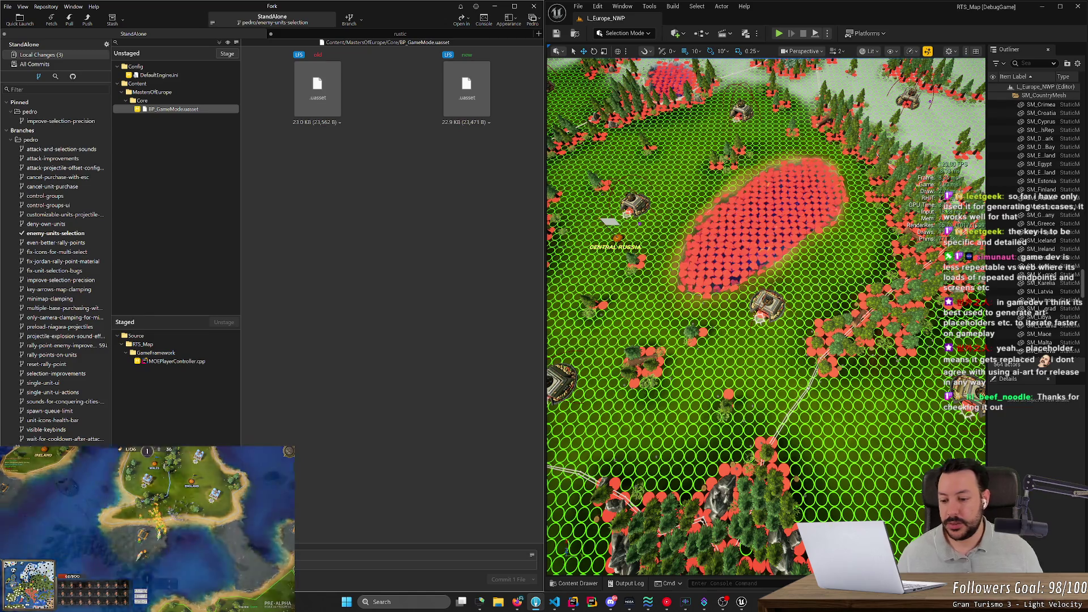
# - Move HacknPlan card #175 into the In Progress column
pyautogui.click(518, 602)
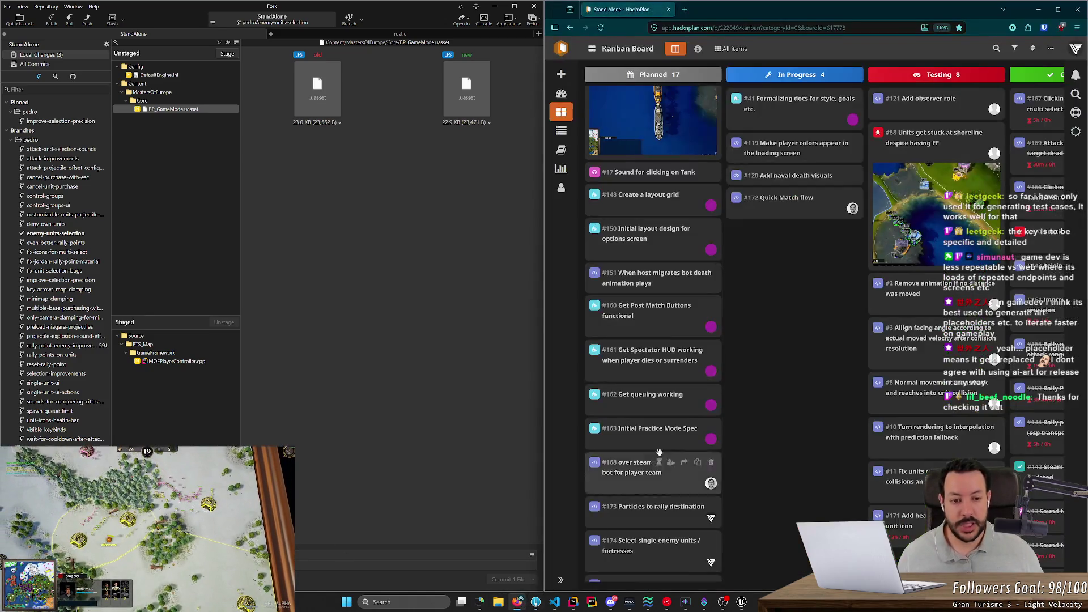
pyautogui.scroll(-1, 652, 397)
pyautogui.moveTo(669, 553)
pyautogui.mouseDown()
pyautogui.moveTo(794, 499)
pyautogui.moveTo(793, 243)
pyautogui.mouseUp()
# - Log 30m of work on task #175
pyautogui.click(793, 244)
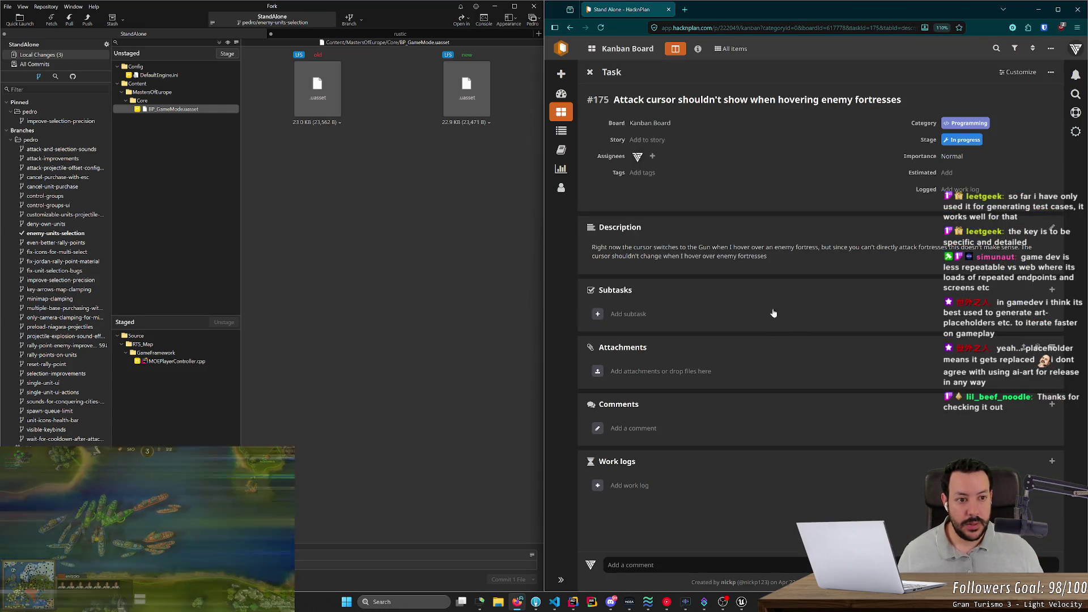
pyautogui.click(630, 485)
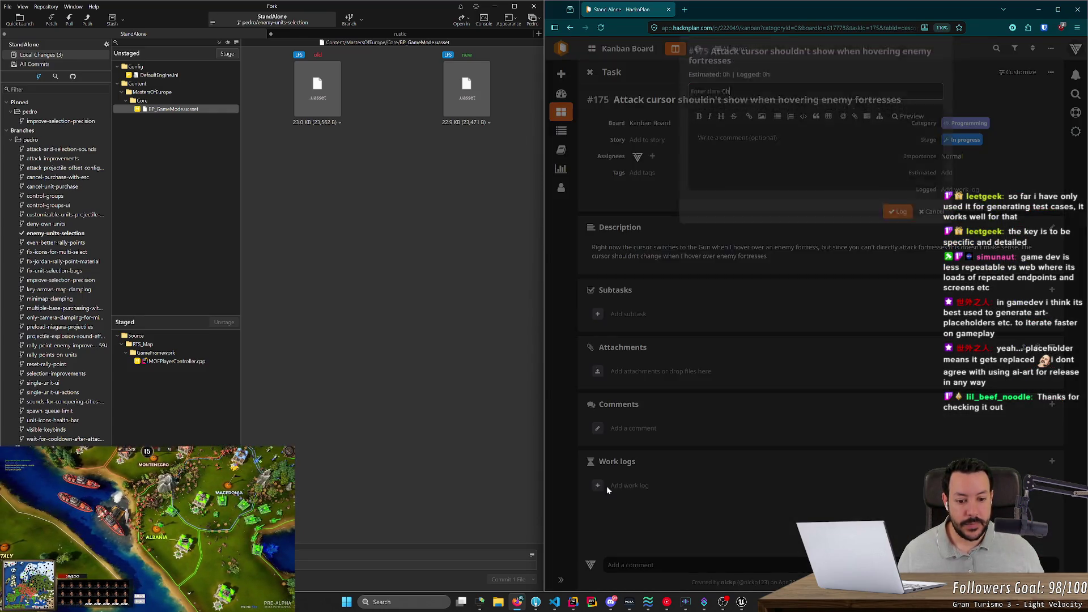
pyautogui.write('30m')
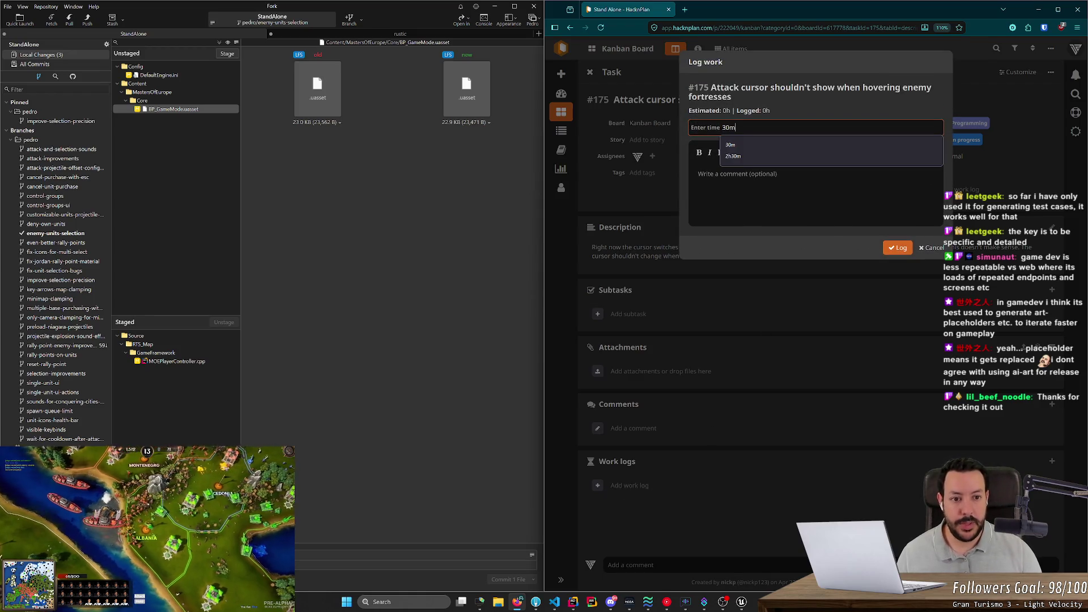
pyautogui.click(896, 254)
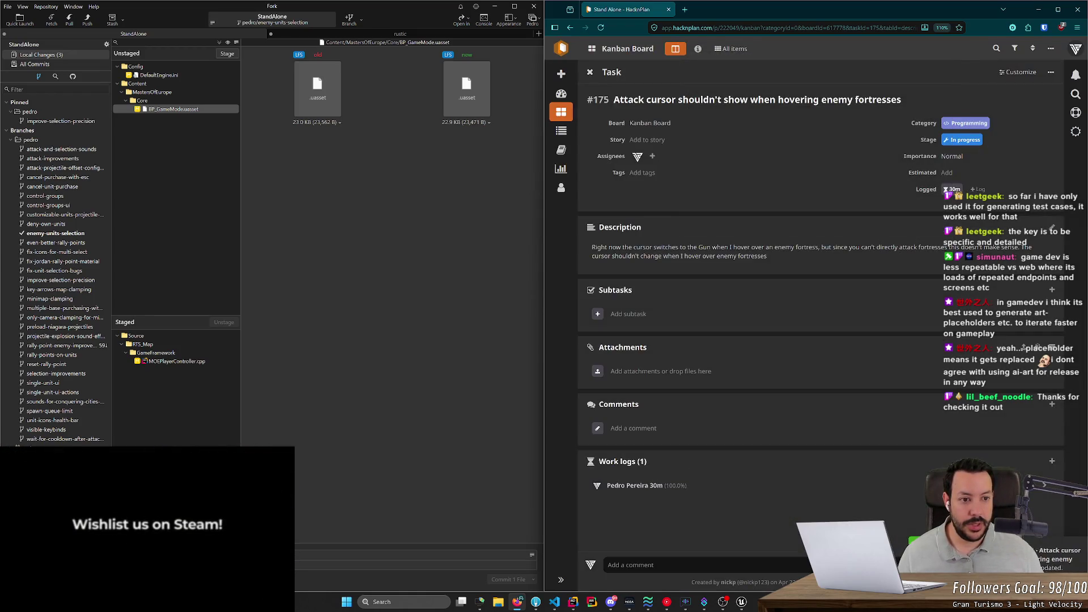
# - Commit the staged fix in Fork using the task title as summary, and move #175 to Testing
pyautogui.moveTo(888, 106); pyautogui.dragTo(625, 100)
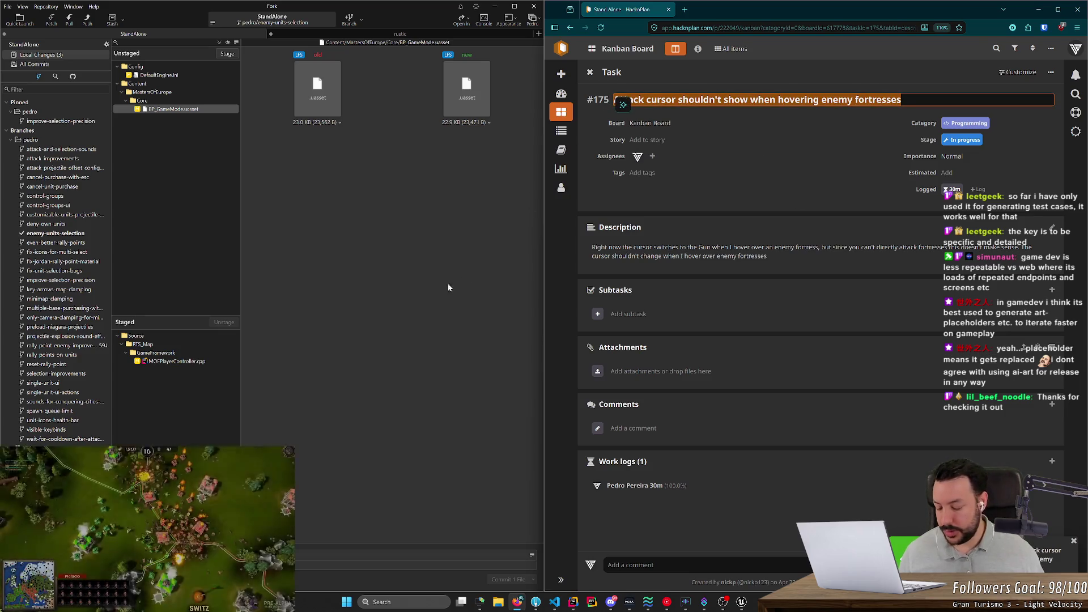
pyautogui.click(325, 539)
pyautogui.hotkey('ctrl', 'v')
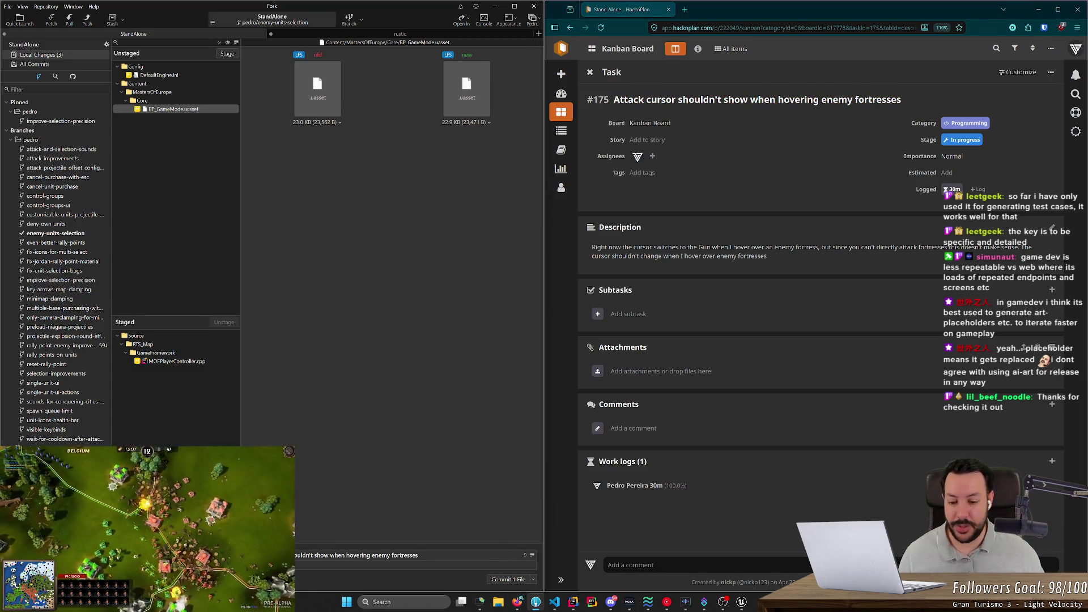
pyautogui.click(496, 579)
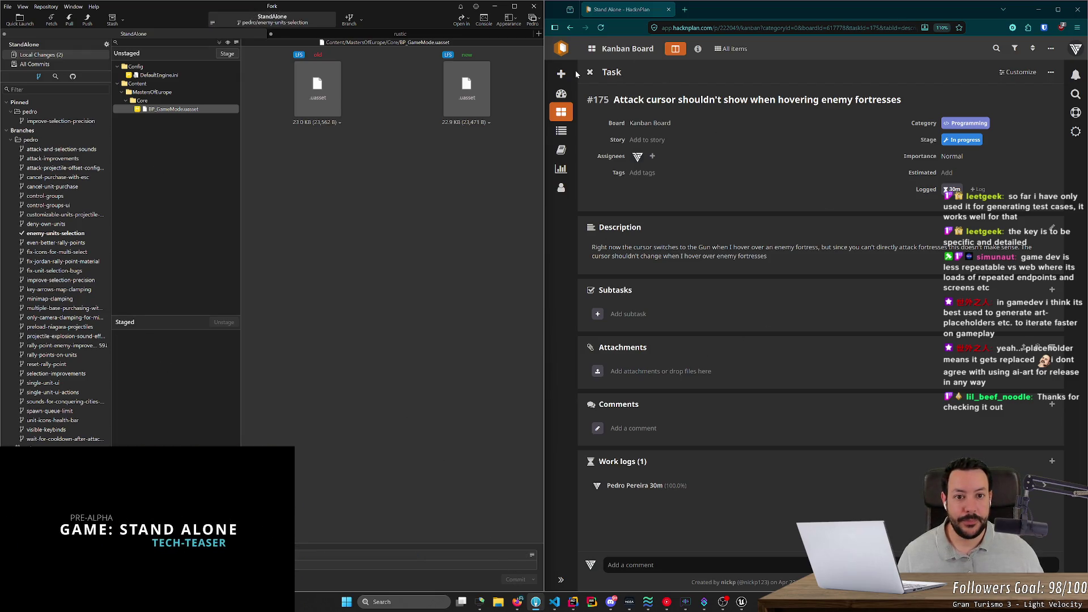
pyautogui.click(589, 73)
pyautogui.moveTo(794, 232)
pyautogui.mouseDown()
pyautogui.moveTo(817, 279)
pyautogui.moveTo(850, 539)
pyautogui.moveTo(902, 544)
pyautogui.mouseUp()
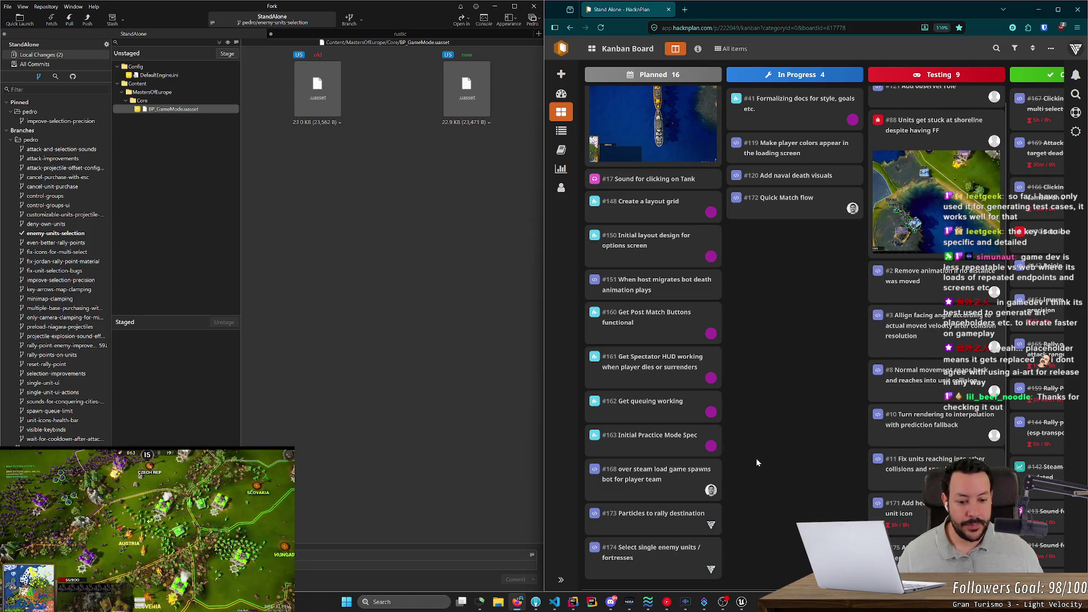
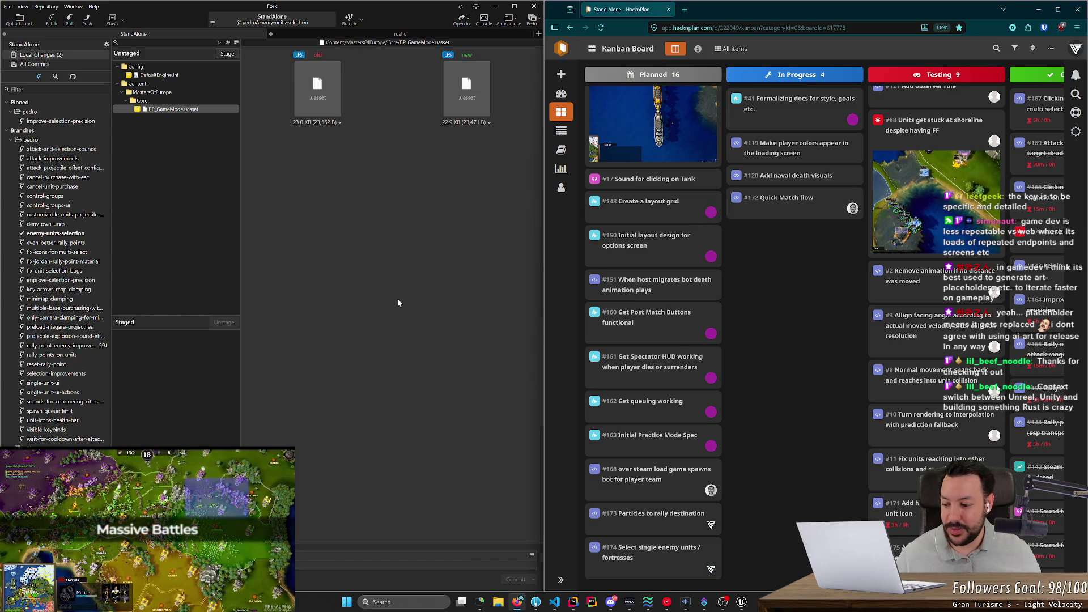
# - Bring Rider in front of Fork, showing MOEPlayerController.cpp's cursor-targeting code
pyautogui.click(574, 603)
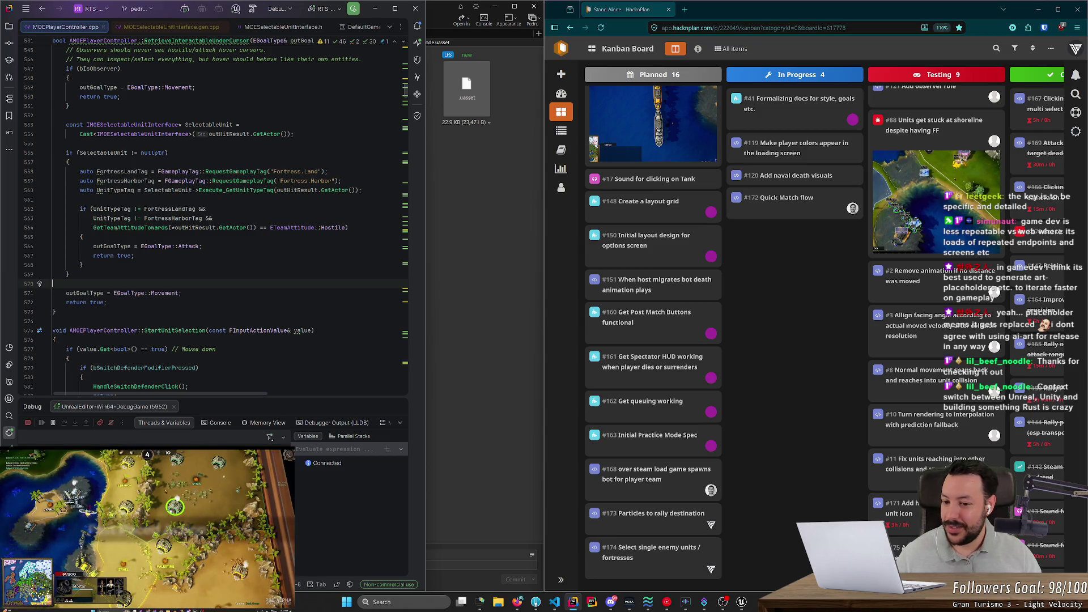
# - Widen the editor and add auto, var and let number = 1.0; declarations after line 570
pyautogui.moveTo(425, 143); pyautogui.dragTo(705, 143)
pyautogui.scroll(-2, 351, 221)
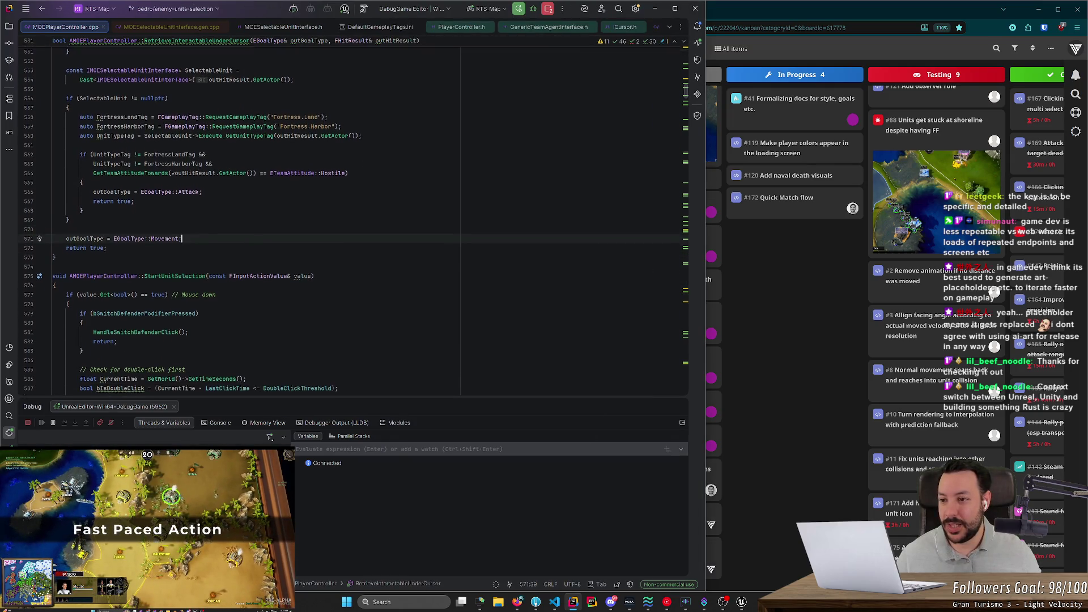
pyautogui.press('Return')
pyautogui.press('Return')
pyautogui.press('Return')
pyautogui.press('Up')
pyautogui.press('Up')
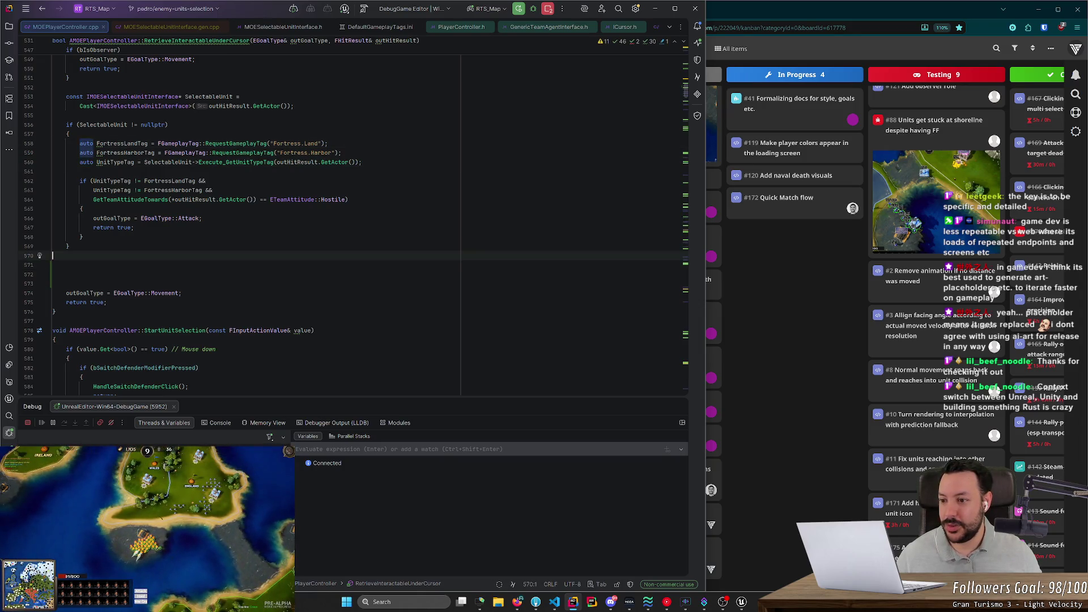
pyautogui.write('// auto')
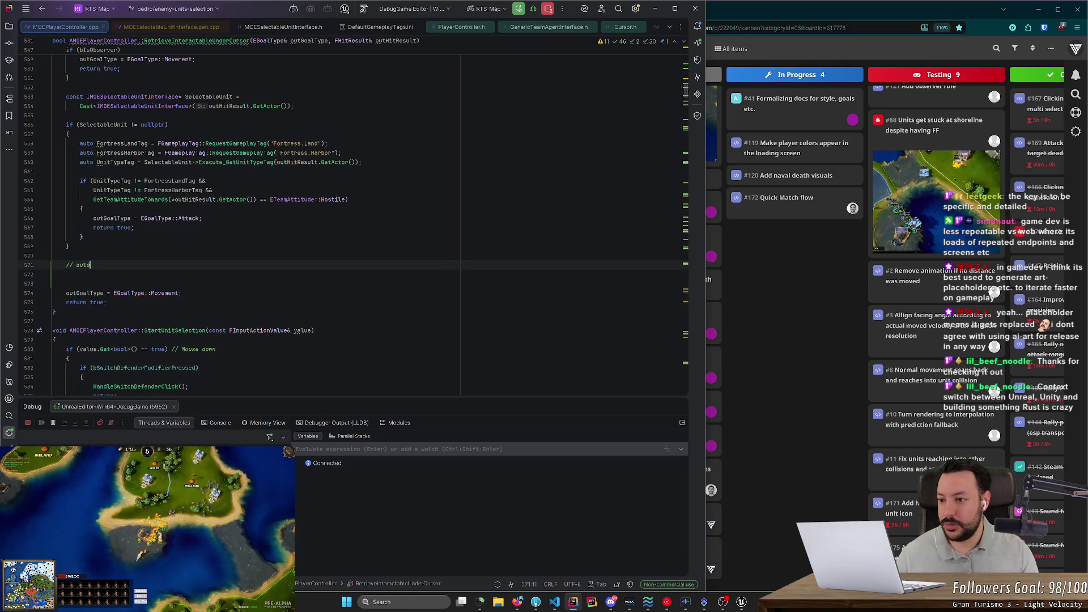
pyautogui.press('BackSpace')
pyautogui.press('BackSpace')
pyautogui.write('auto nu')
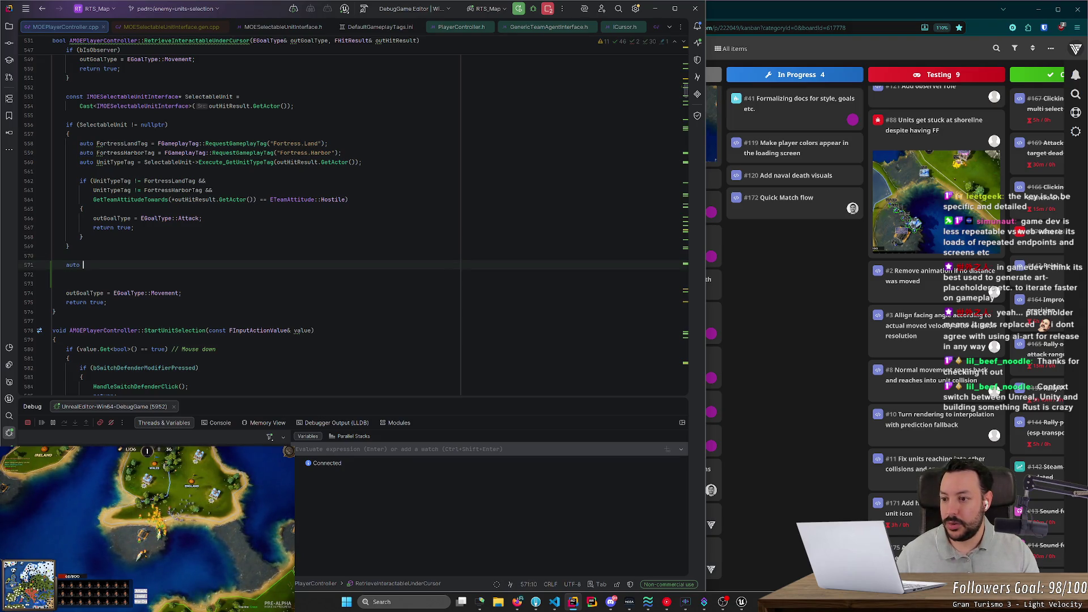
pyautogui.write('mber = 1.0;')
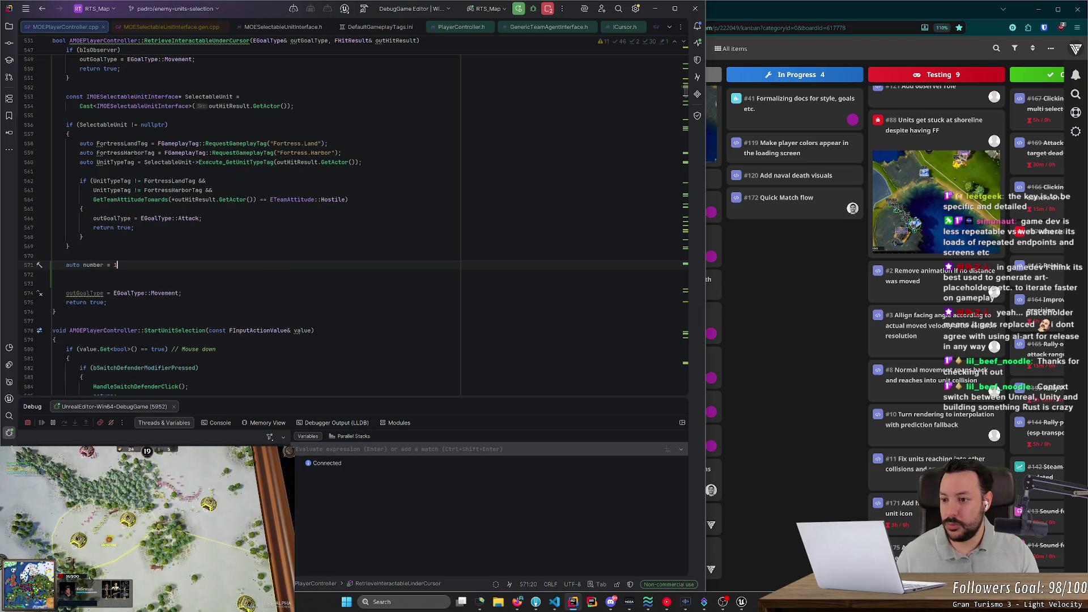
pyautogui.press('Return')
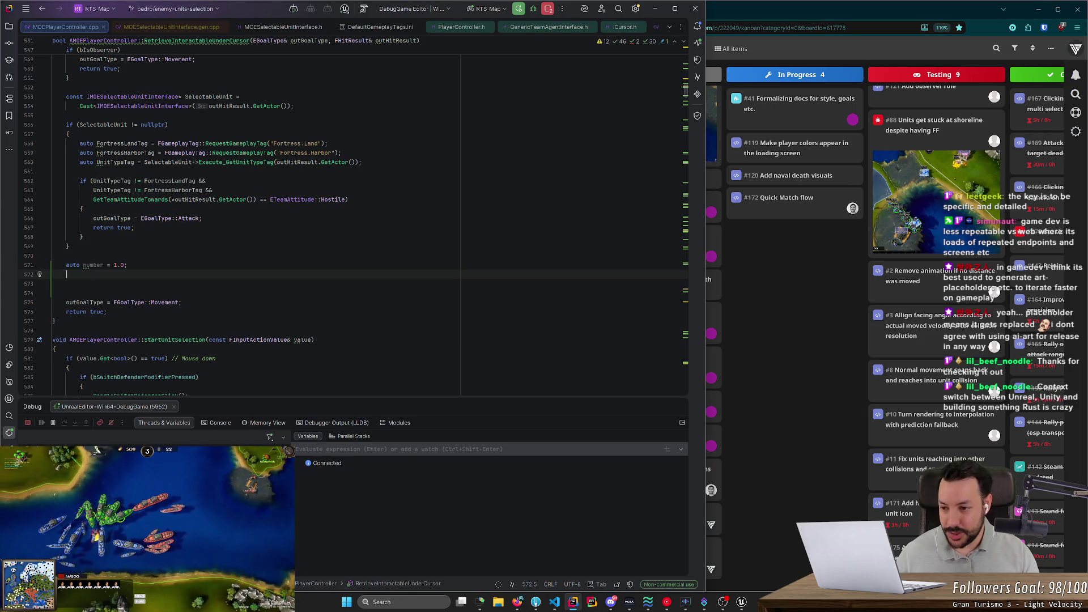
pyautogui.write('var number = 1.0;')
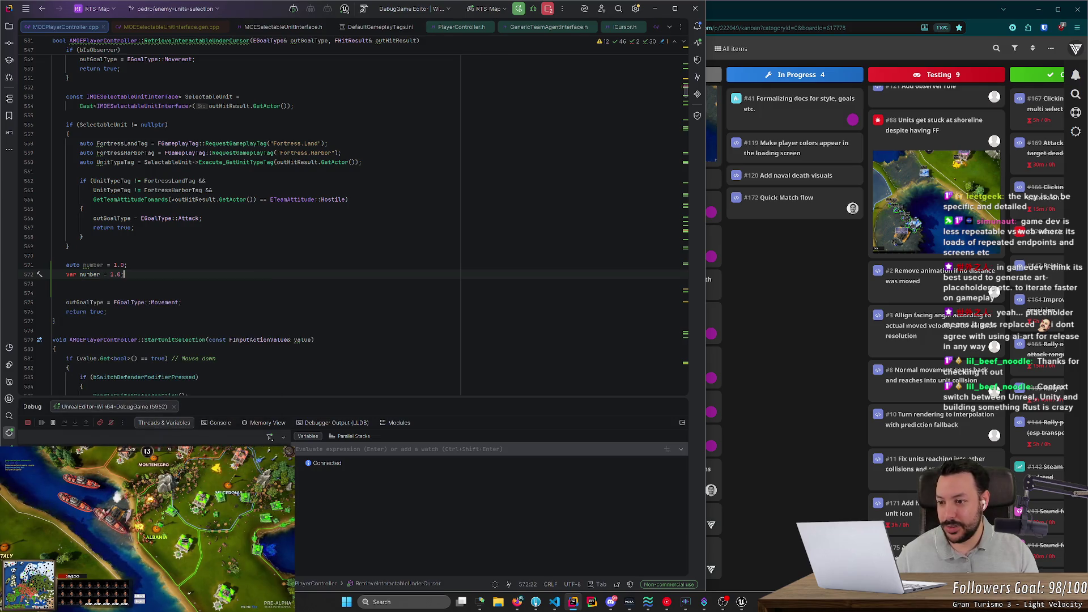
pyautogui.press('Return')
pyautogui.write('l')
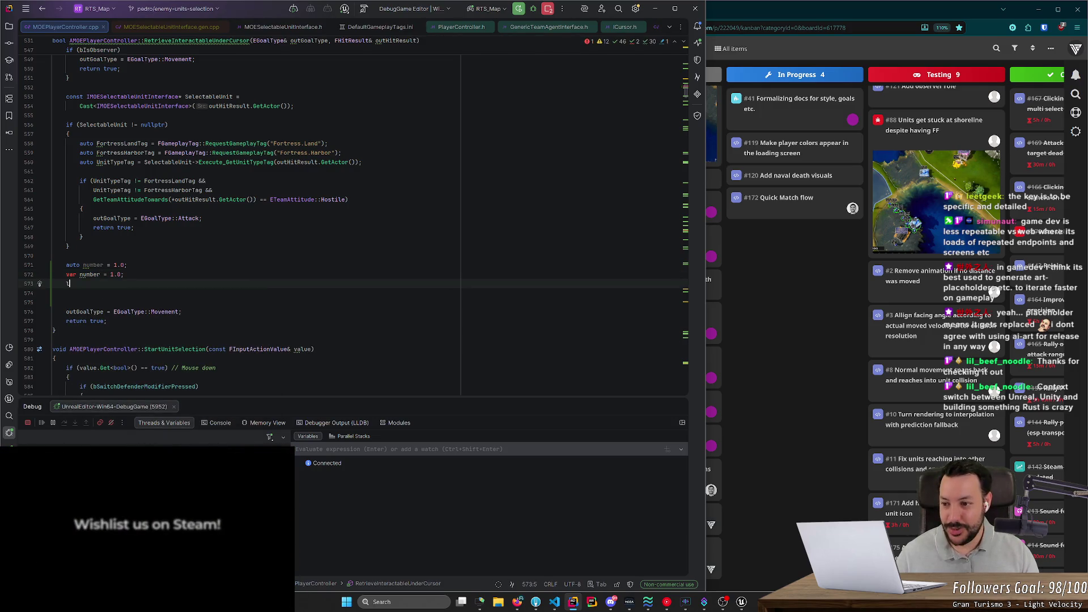
pyautogui.write('et number = 1.0;')
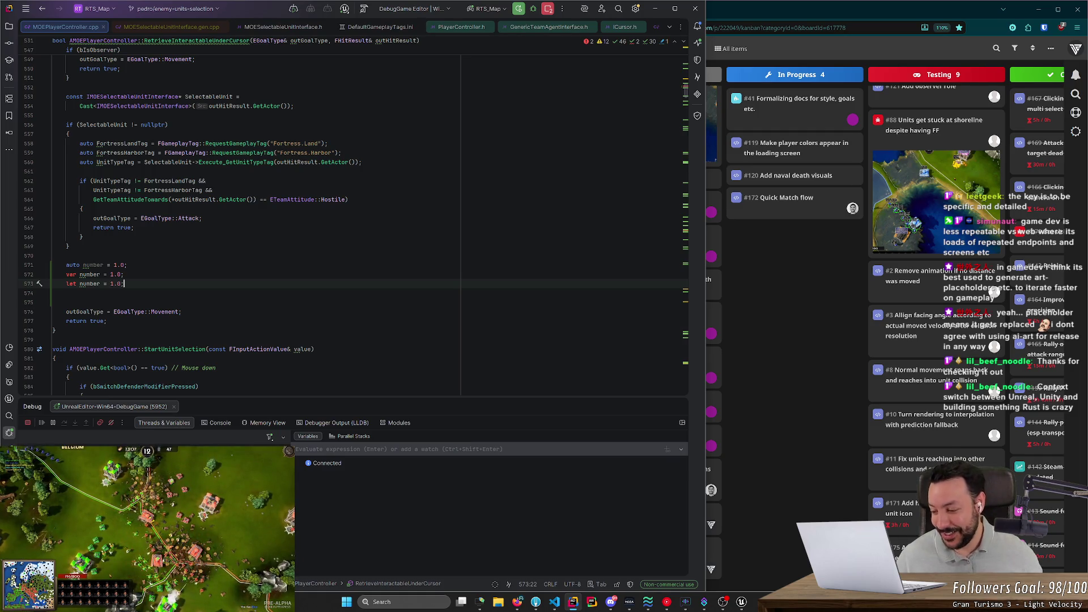
# - Move the caret through the auto, var and let lines to inspect each declaration
pyautogui.click(67, 293)
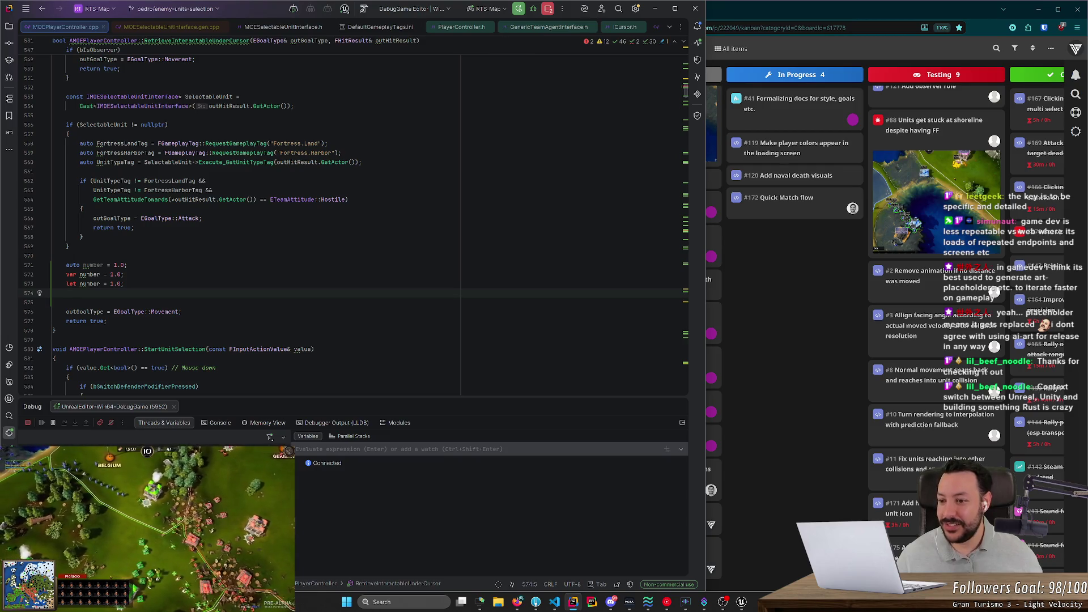
pyautogui.click(69, 274)
pyautogui.click(73, 264)
pyautogui.click(77, 265)
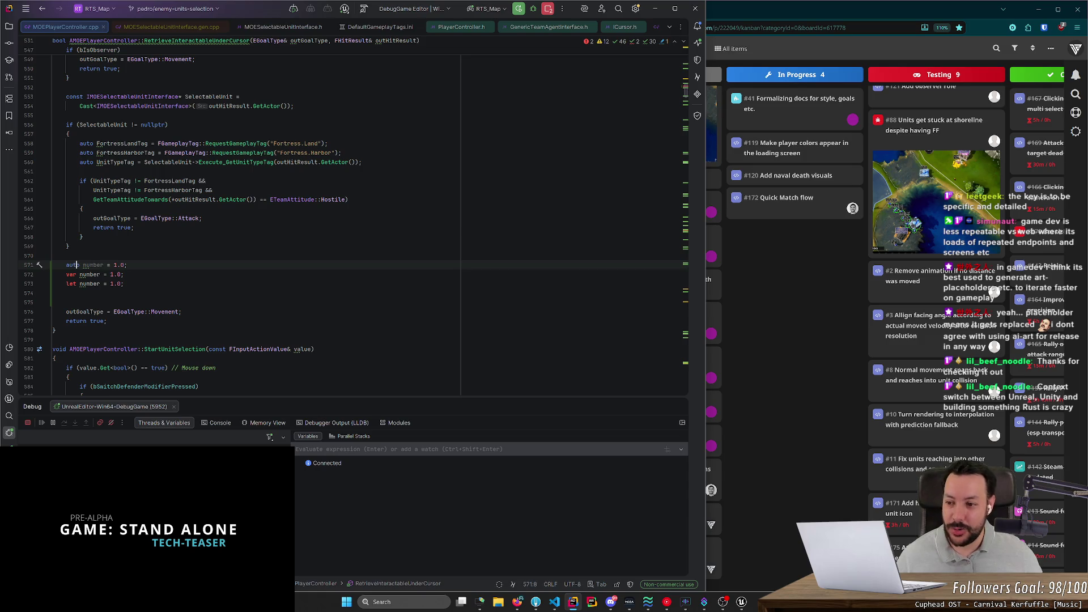
pyautogui.click(68, 283)
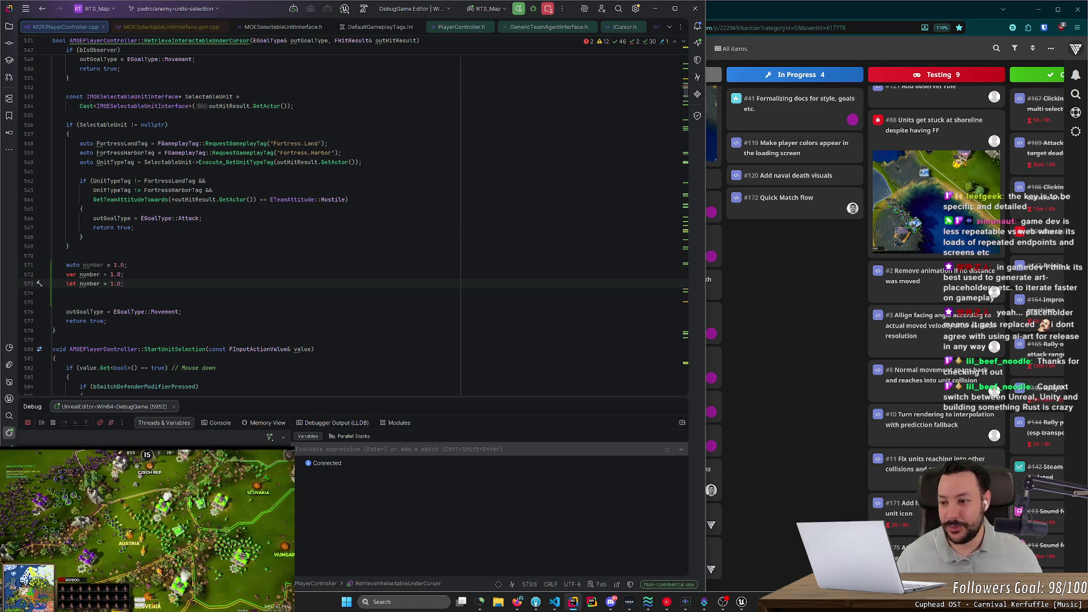
pyautogui.click(69, 275)
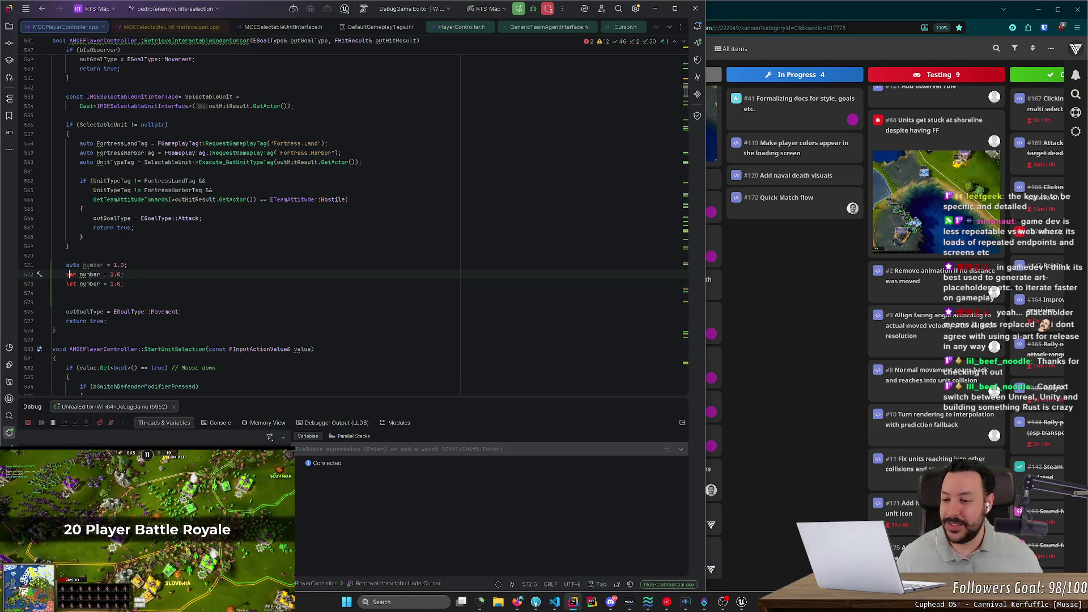
pyautogui.press('Down')
pyautogui.press('Down')
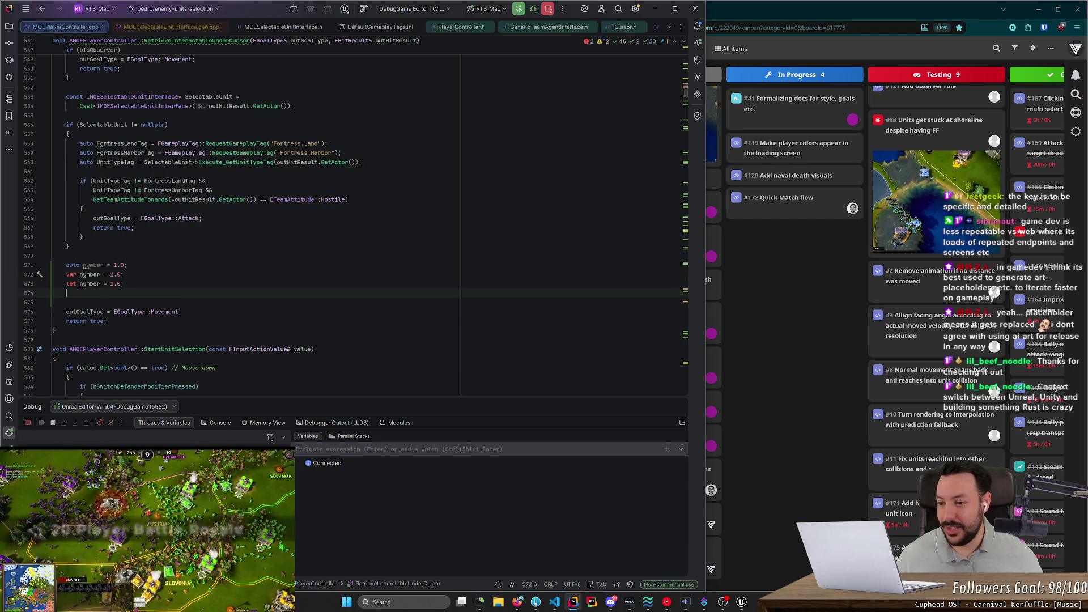
pyautogui.click(73, 275)
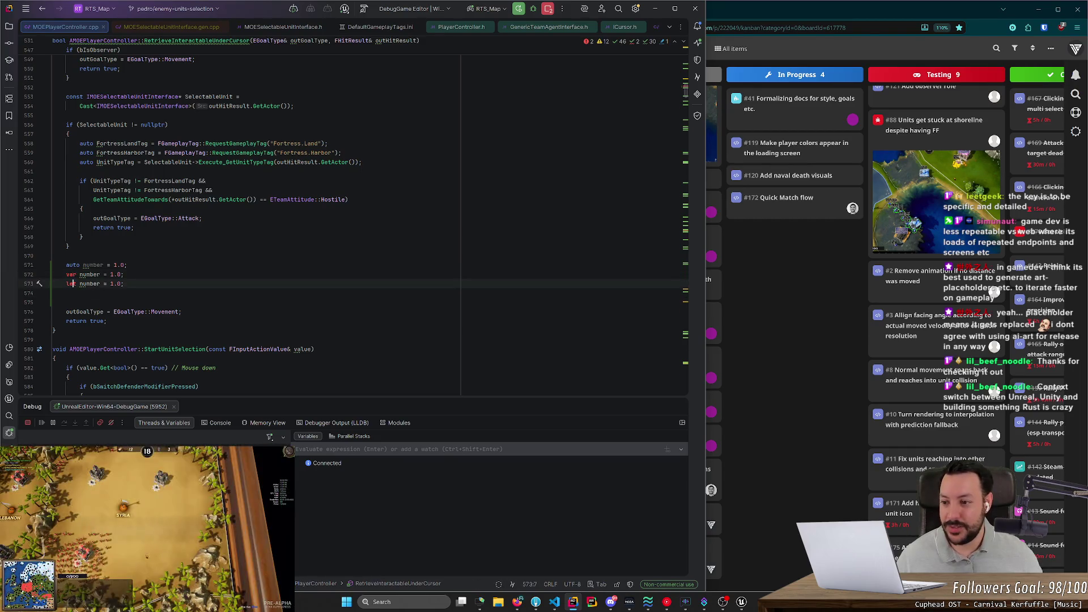
pyautogui.press('Down')
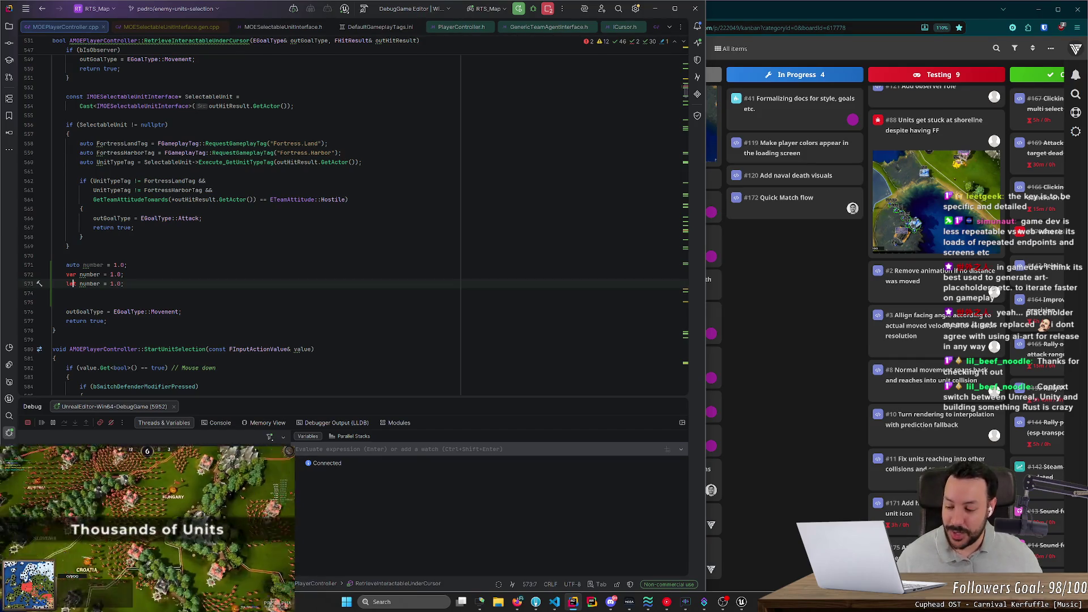
pyautogui.write('t')
pyautogui.click(66, 293)
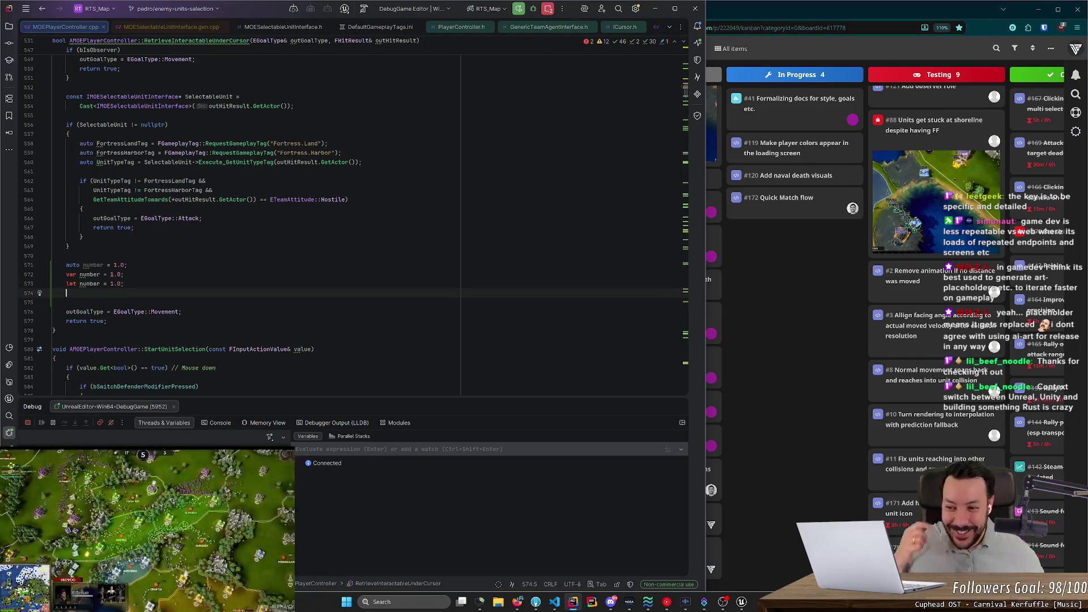
pyautogui.click(124, 274)
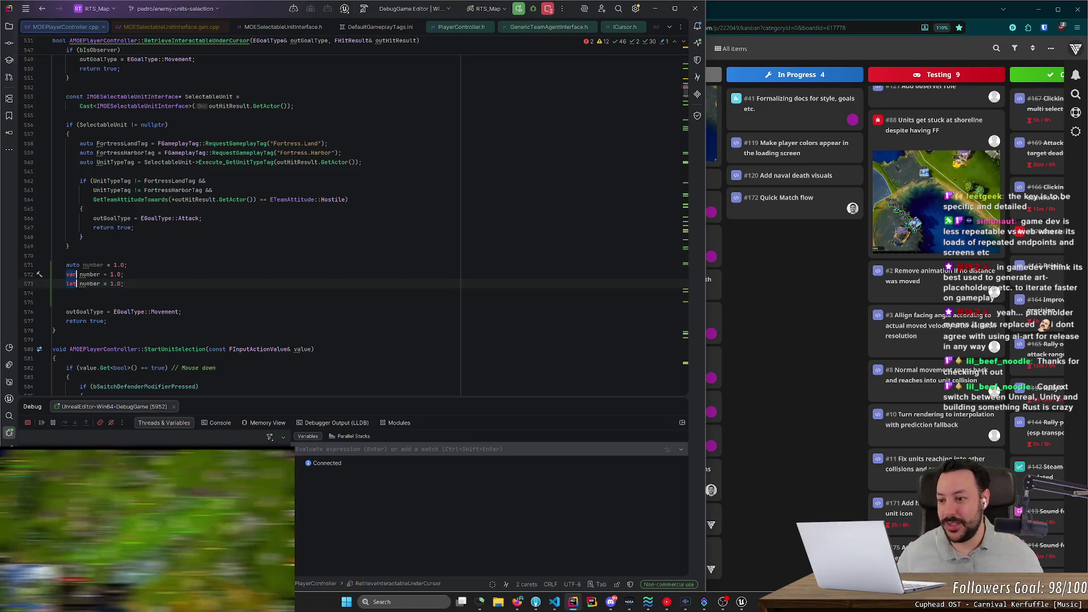
# - Select the three number declaration lines 571–573 and delete them
pyautogui.scroll(2, 238, 215)
pyautogui.scroll(-1, 238, 216)
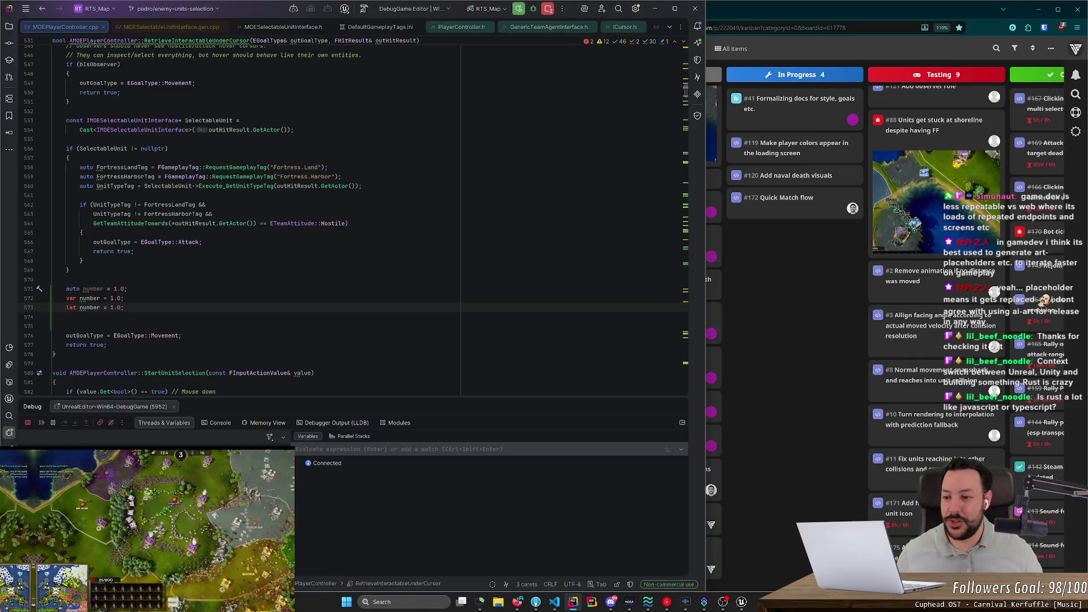
pyautogui.moveTo(66, 308)
pyautogui.mouseDown()
pyautogui.moveTo(79, 289)
pyautogui.moveTo(103, 289)
pyautogui.mouseUp()
pyautogui.press('Left')
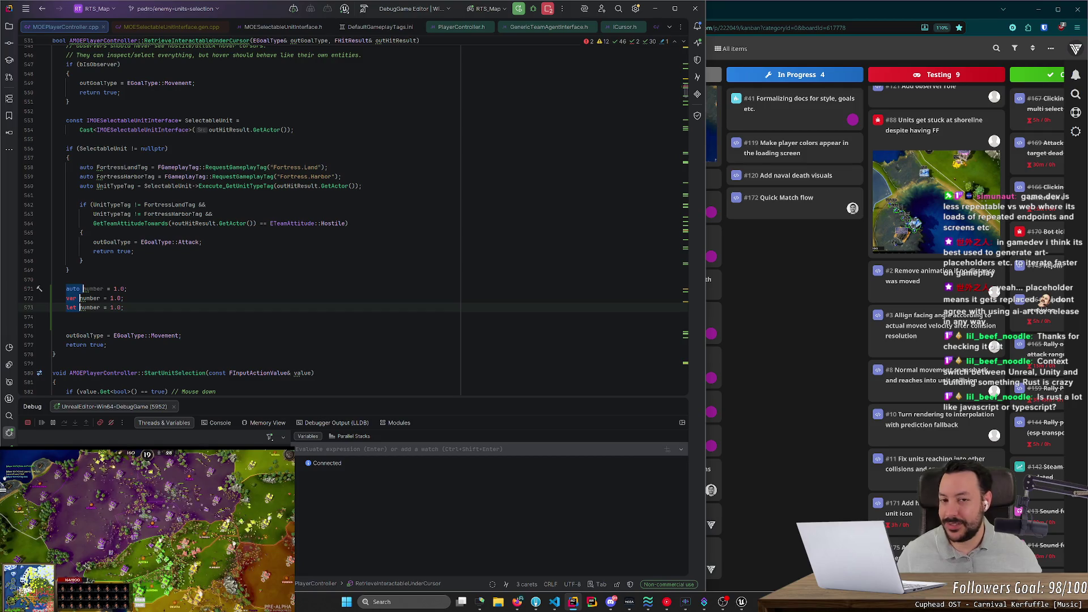
pyautogui.moveTo(66, 316)
pyautogui.mouseDown()
pyautogui.moveTo(127, 289)
pyautogui.moveTo(52, 279)
pyautogui.mouseUp()
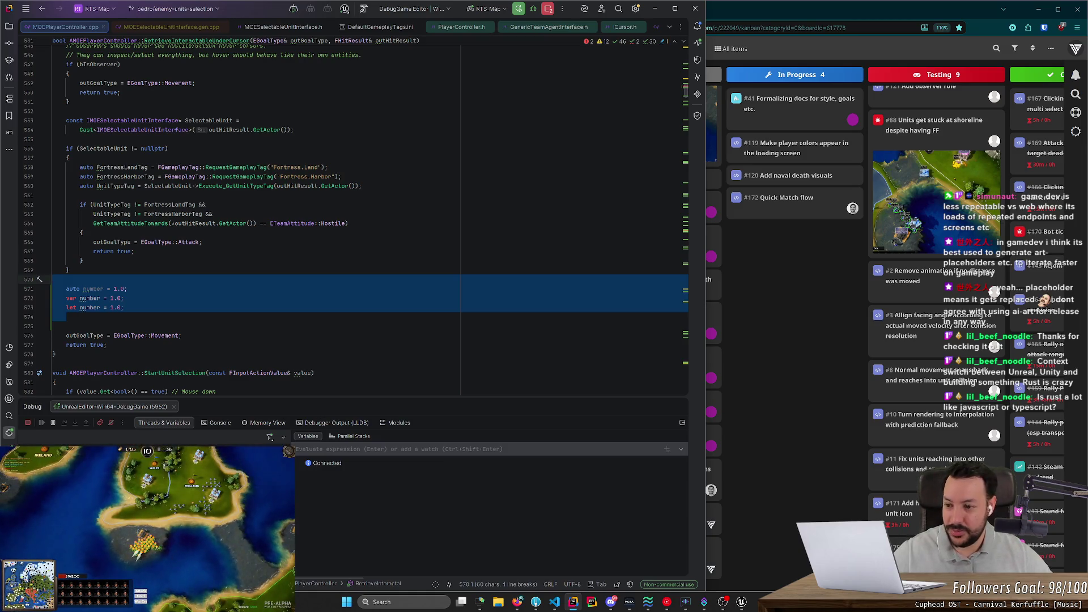
pyautogui.press('BackSpace')
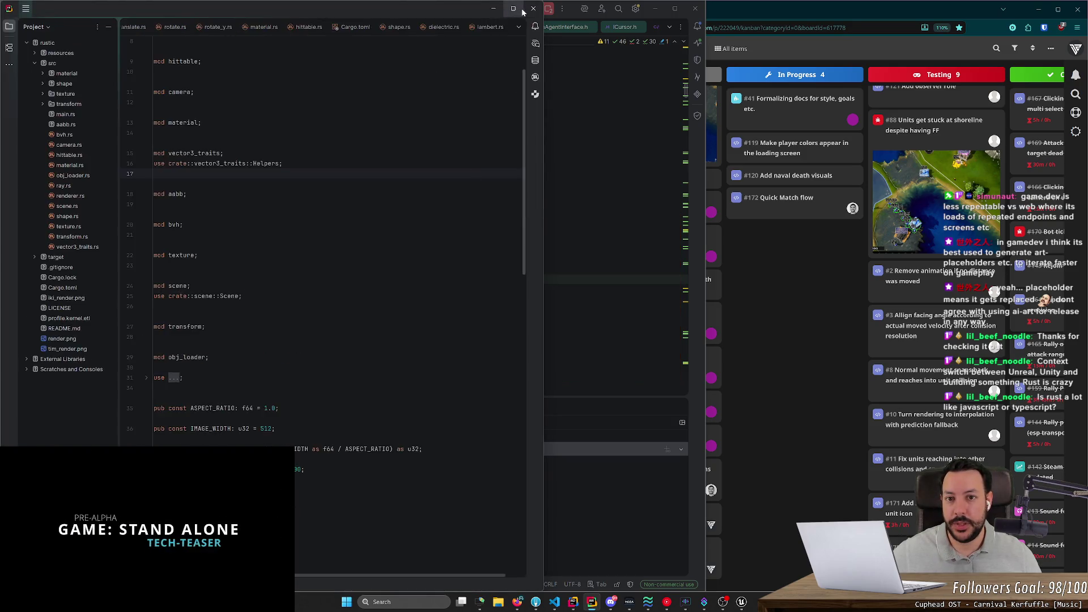
# - Open the gameboy project from RustRover's recent projects list
pyautogui.rightClick(592, 603)
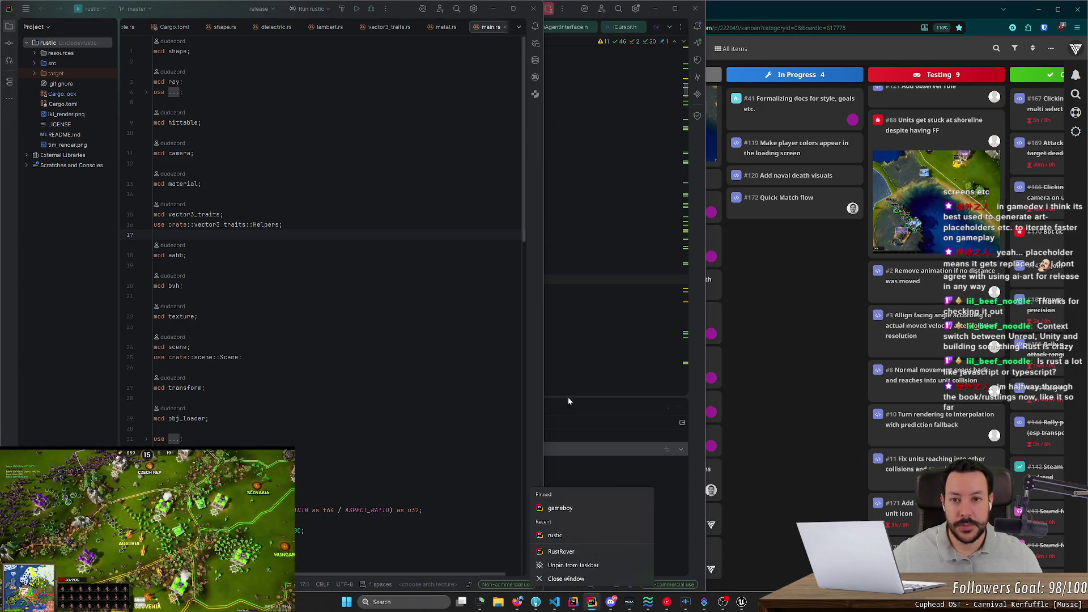
pyautogui.click(560, 508)
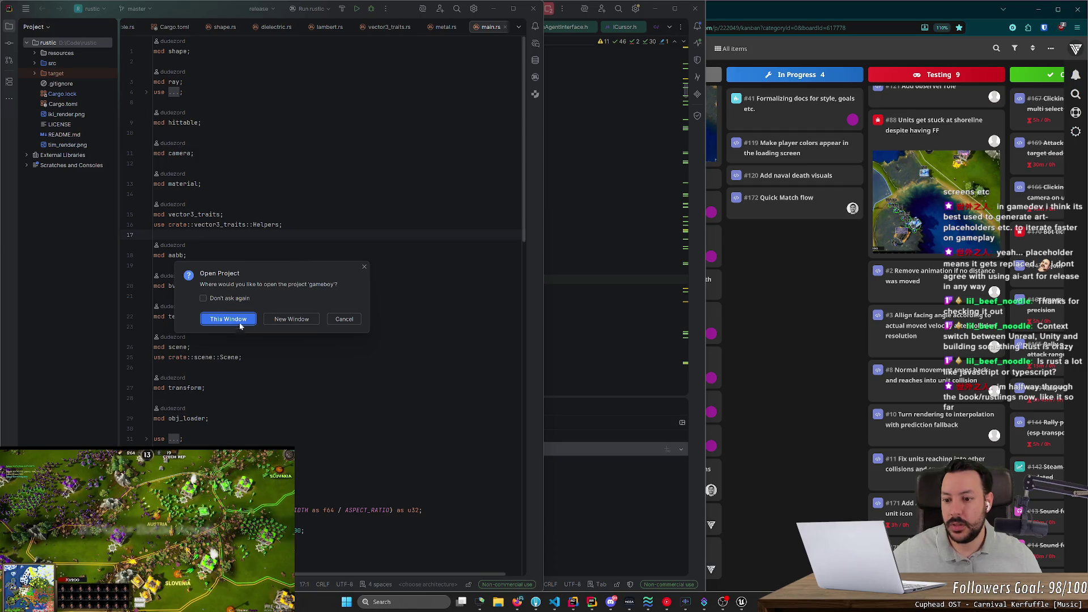
pyautogui.click(284, 318)
pyautogui.moveTo(533, 17); pyautogui.dragTo(529, 146)
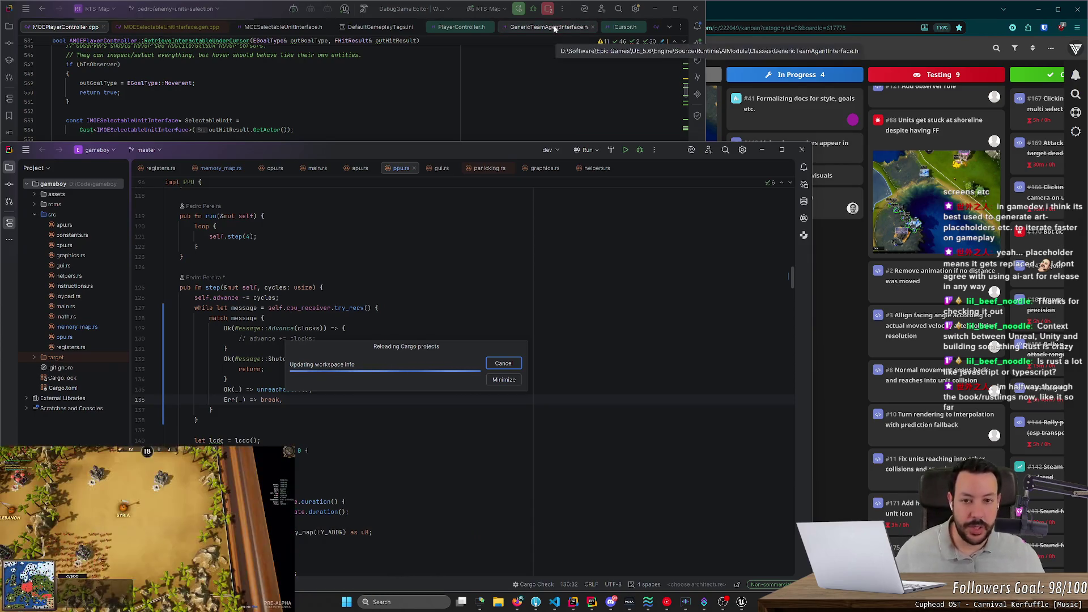
# - Check Rider's running processes and debugger console, then minimize Rider and maximize the gameboy window
pyautogui.click(546, 8)
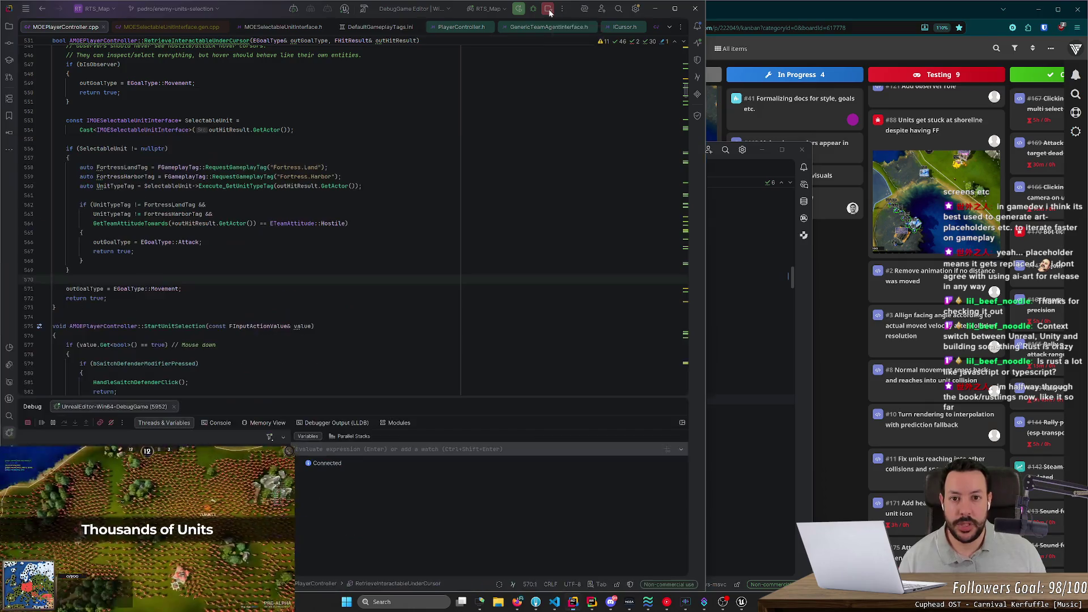
pyautogui.click(547, 7)
pyautogui.click(548, 8)
pyautogui.click(561, 50)
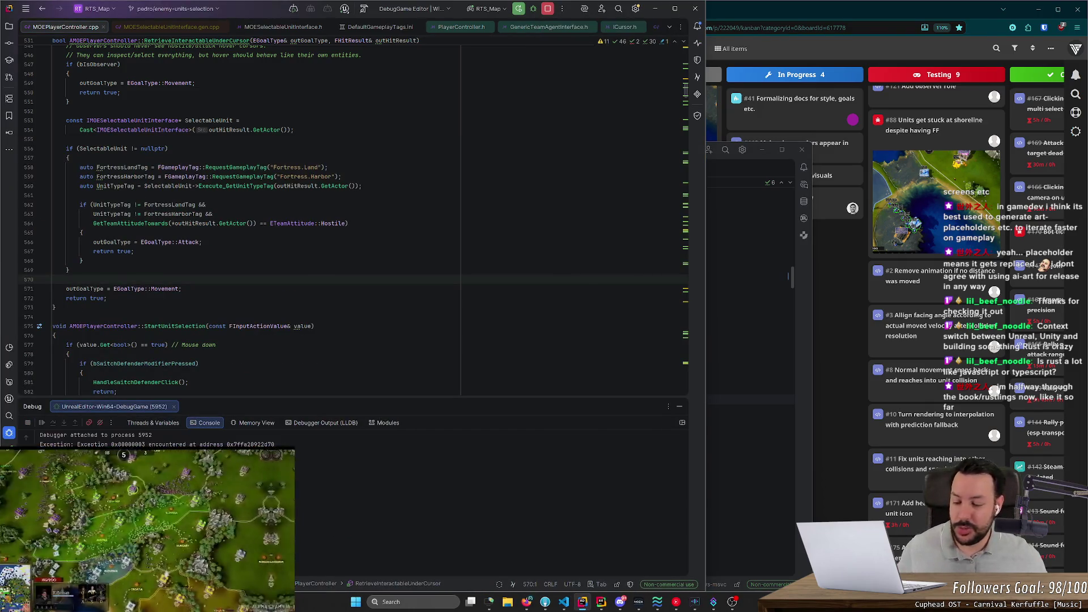
pyautogui.click(655, 8)
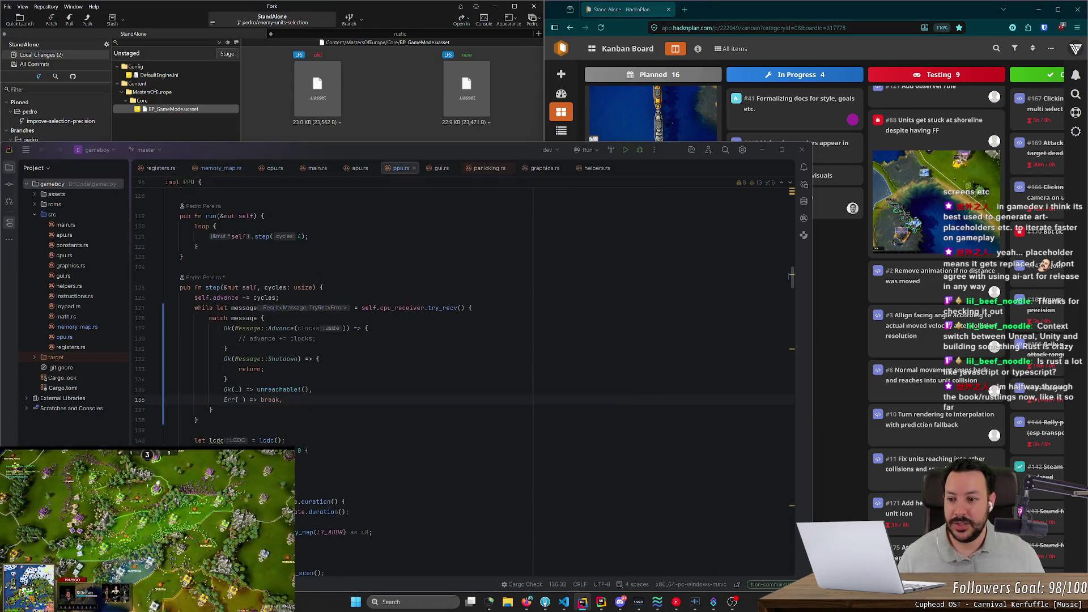
pyautogui.doubleClick(534, 152)
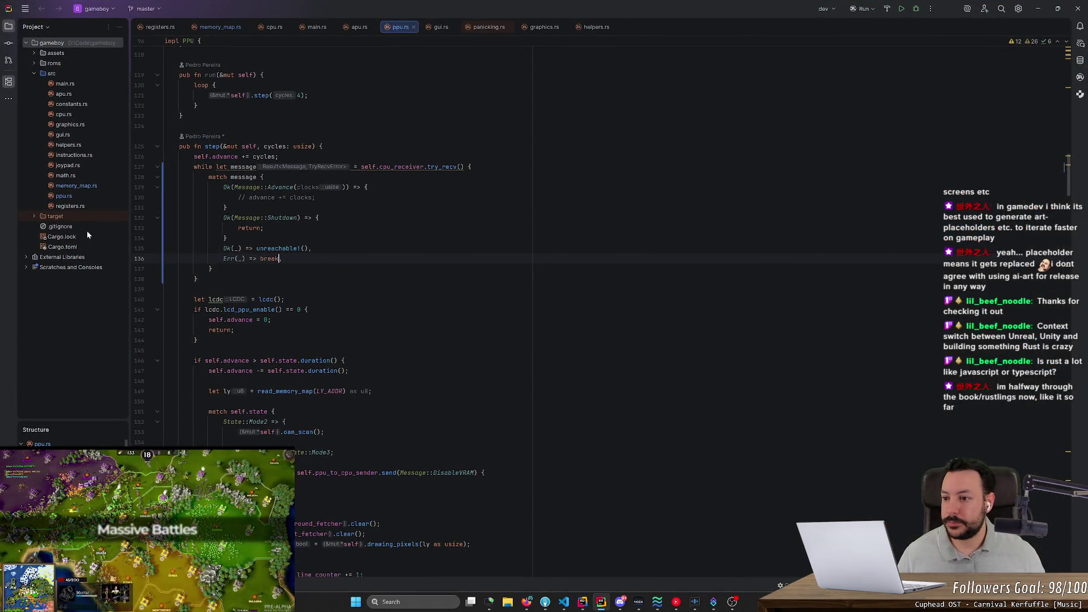
# - Open cpu.rs and add two let declarations at the start of LD_REG_8, the second set to 2.0
pyautogui.doubleClick(64, 114)
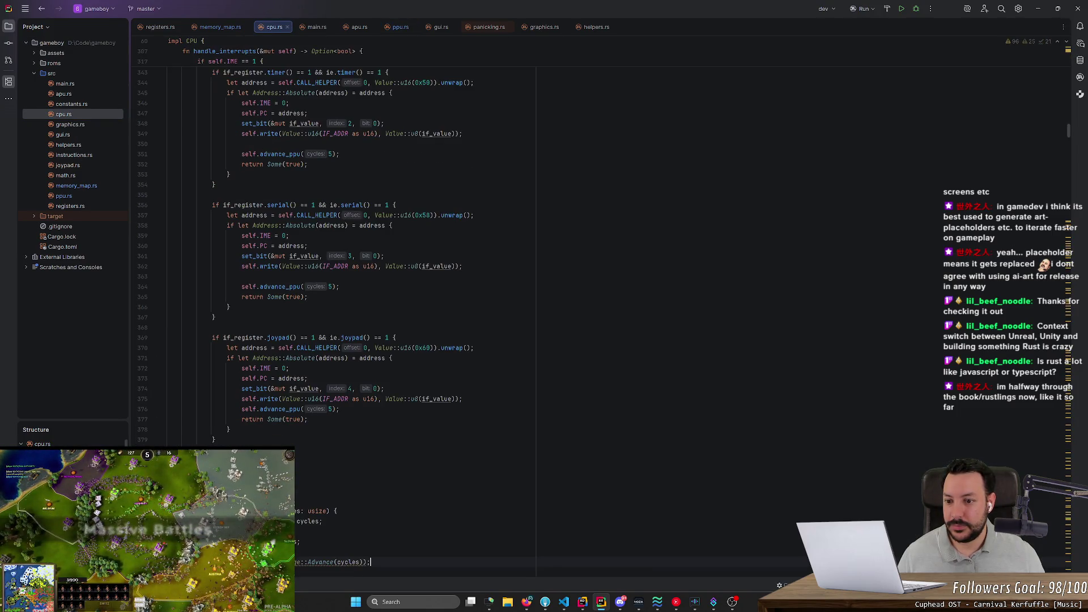
pyautogui.scroll(5, 510, 312)
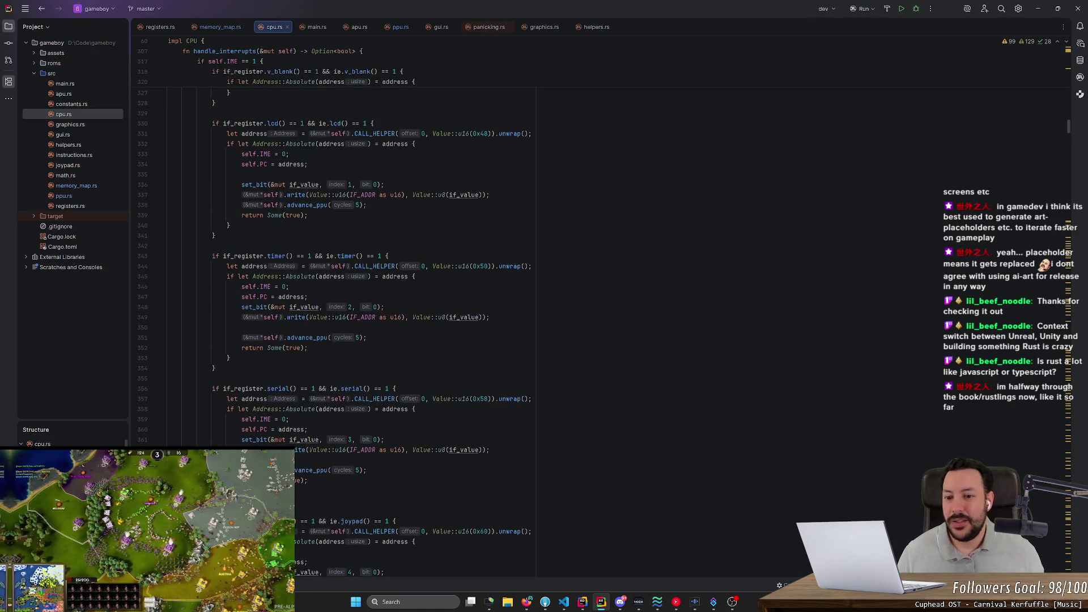
pyautogui.moveTo(1071, 127); pyautogui.dragTo(1070, 262)
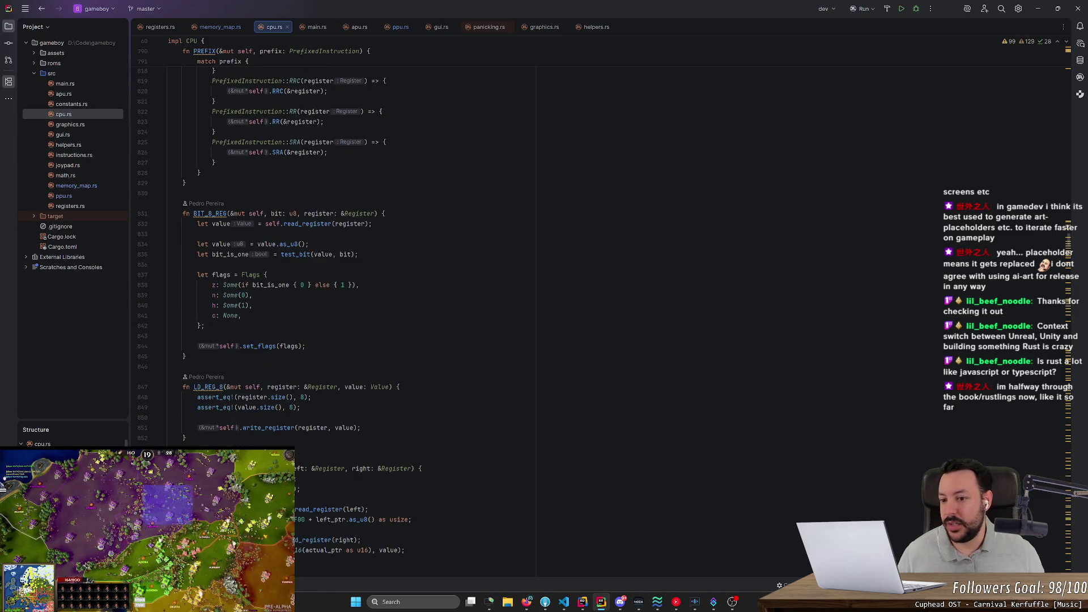
pyautogui.scroll(-4, 335, 318)
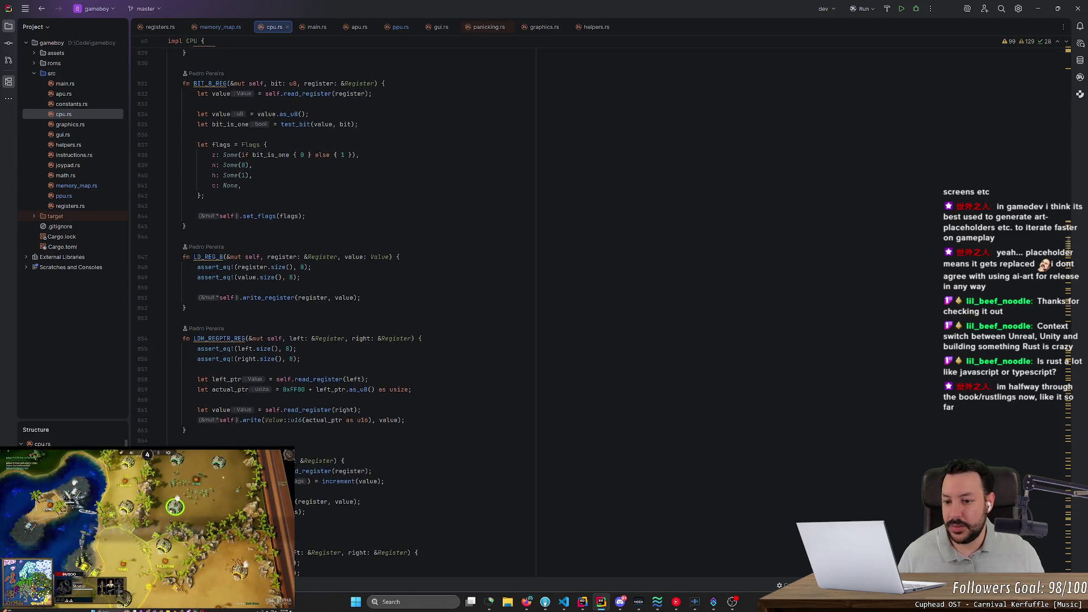
pyautogui.click(399, 257)
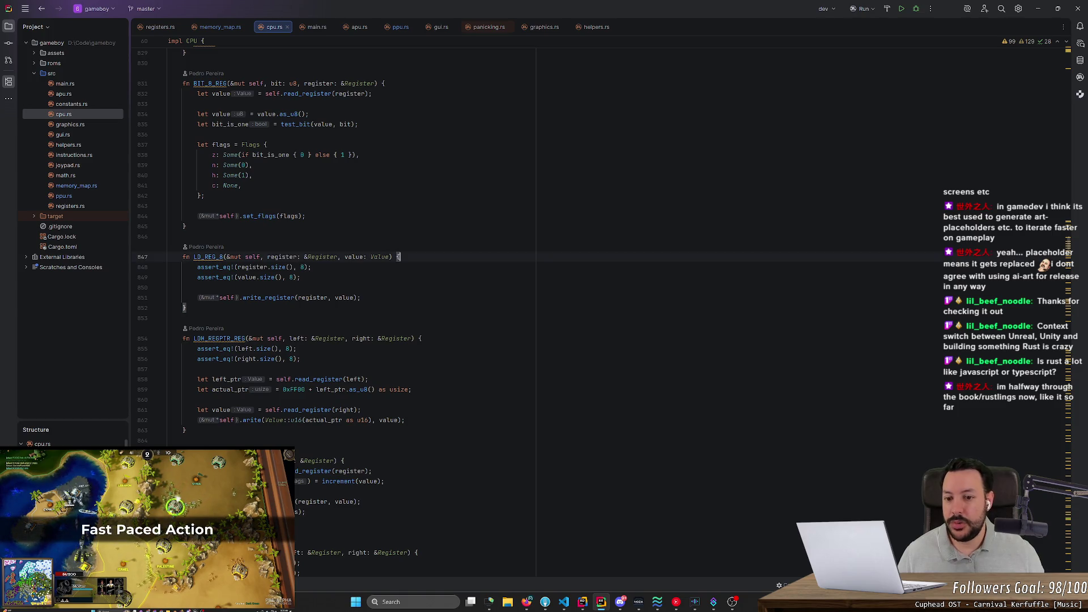
pyautogui.press('Return')
pyautogui.press('Return')
pyautogui.press('Up')
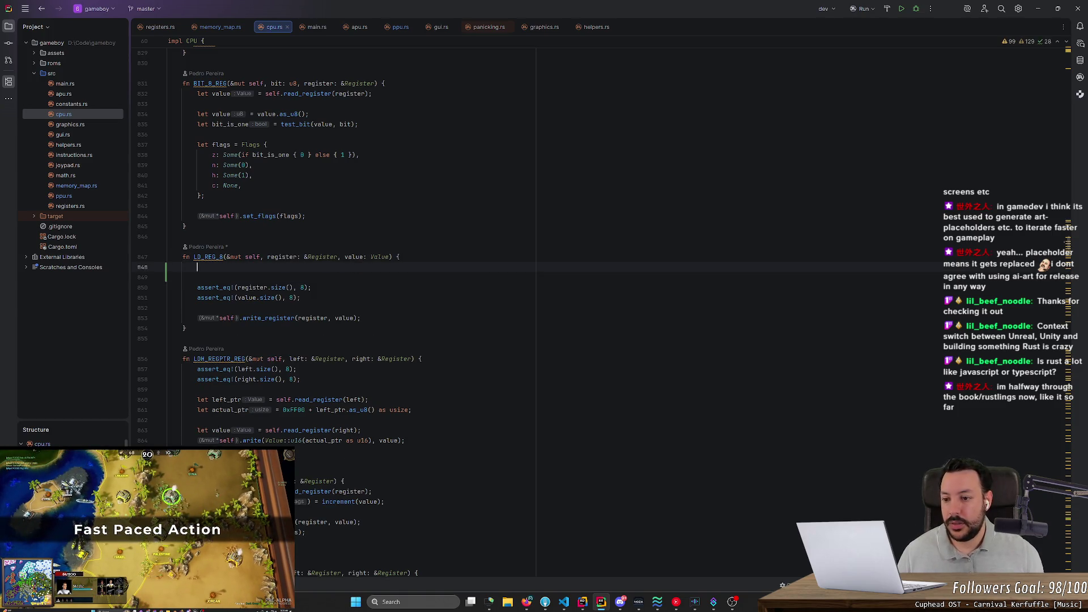
pyautogui.press('BackSpace')
pyautogui.press('BackSpace')
pyautogui.write('let number')
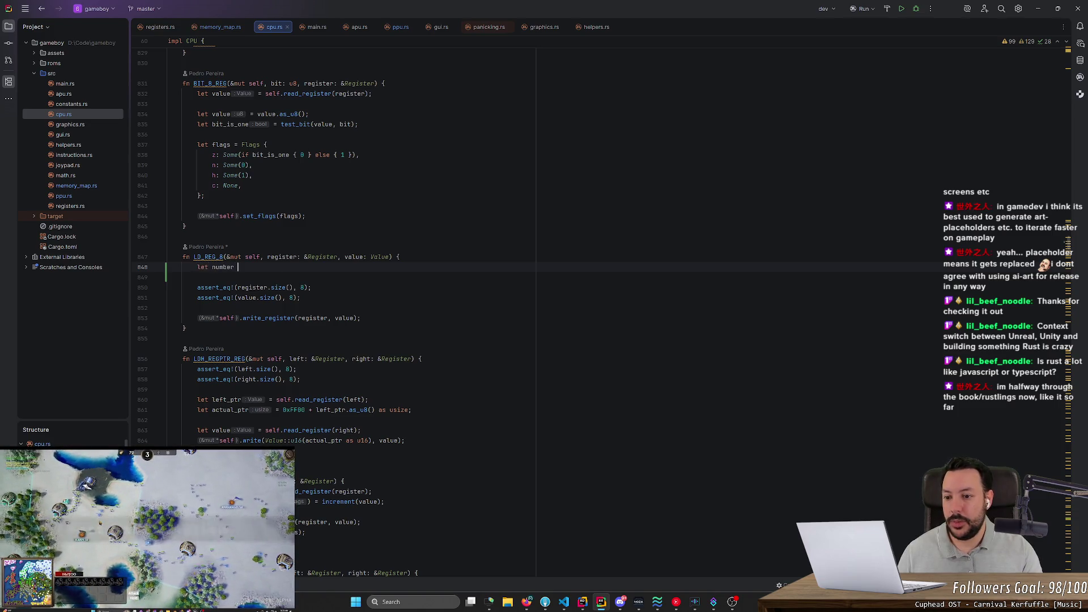
pyautogui.press('Return')
pyautogui.write('let number')
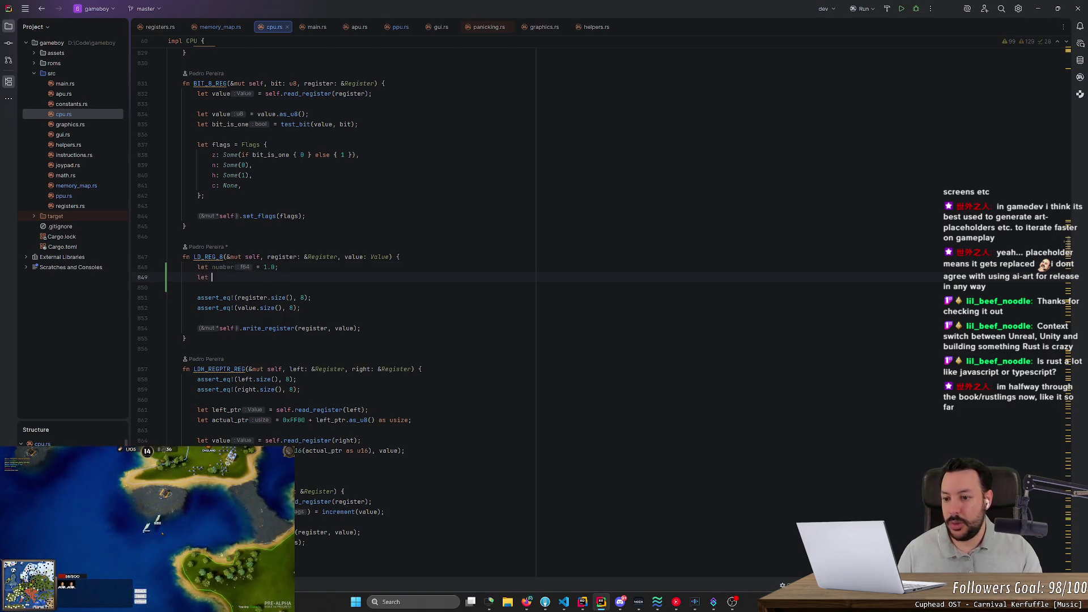
pyautogui.press('BackSpace')
pyautogui.write('_= ')
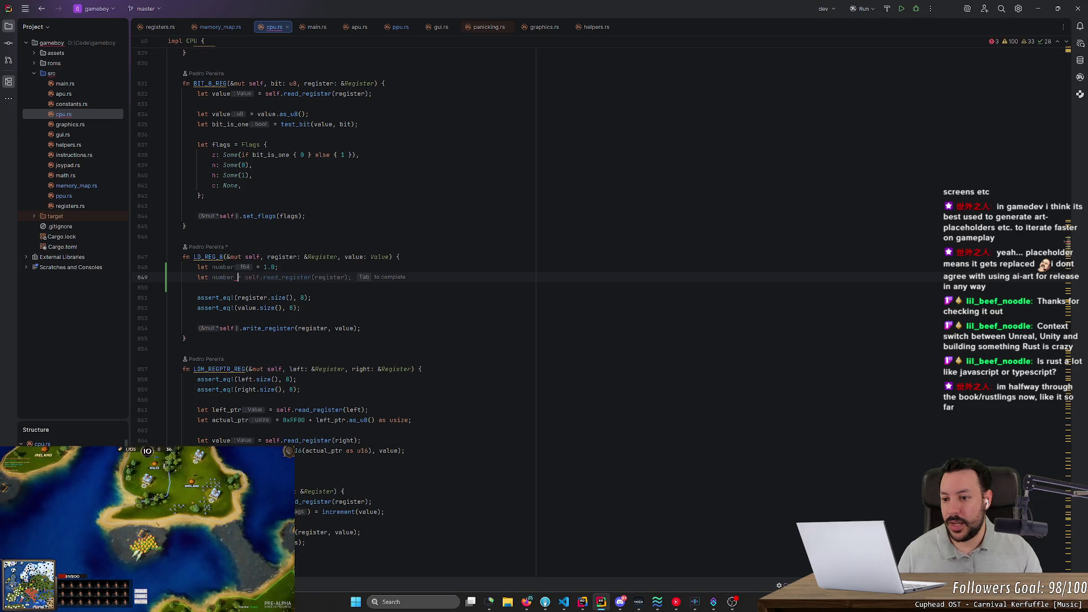
pyautogui.write('2.0;')
pyautogui.press('Return')
# - Change the second value to "asddasda", rename both variables to variable, and begin a reassignment line
pyautogui.click(264, 277)
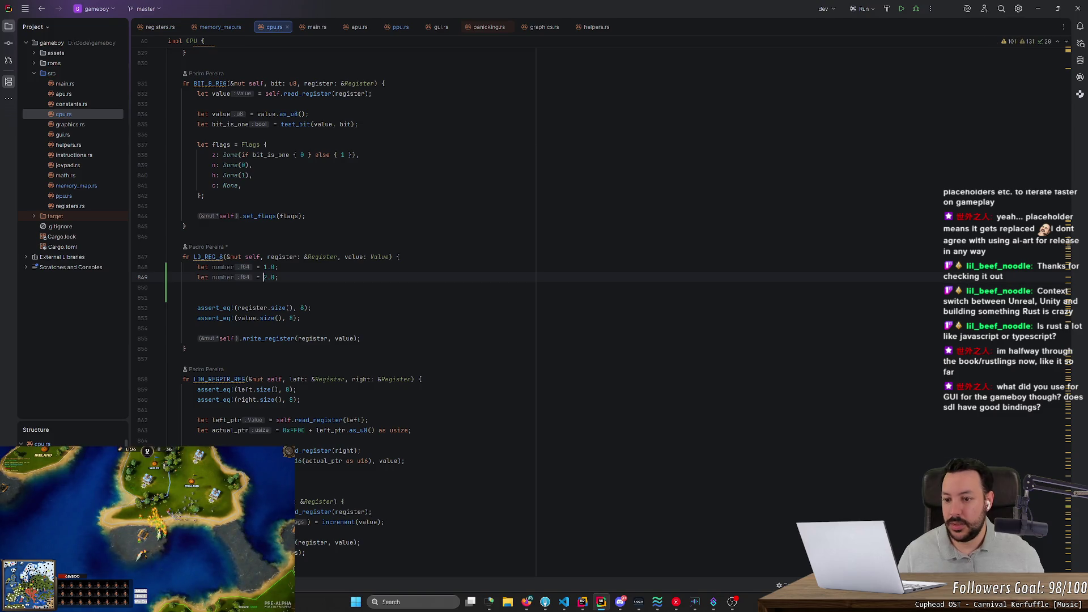
pyautogui.hotkey('ctrl', 'w')
pyautogui.write('"asddasda')
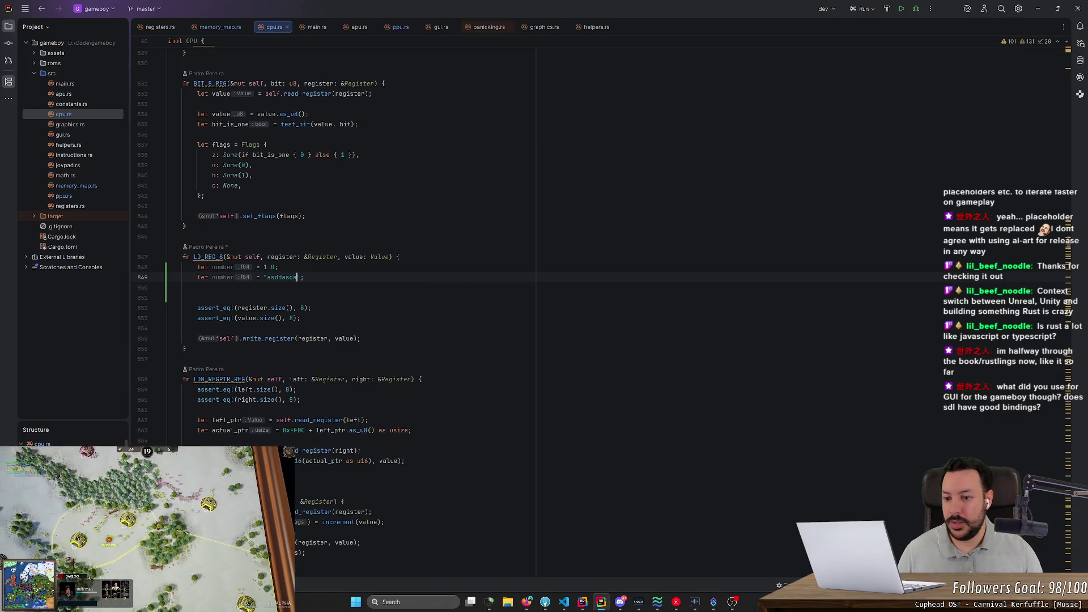
pyautogui.press('Down')
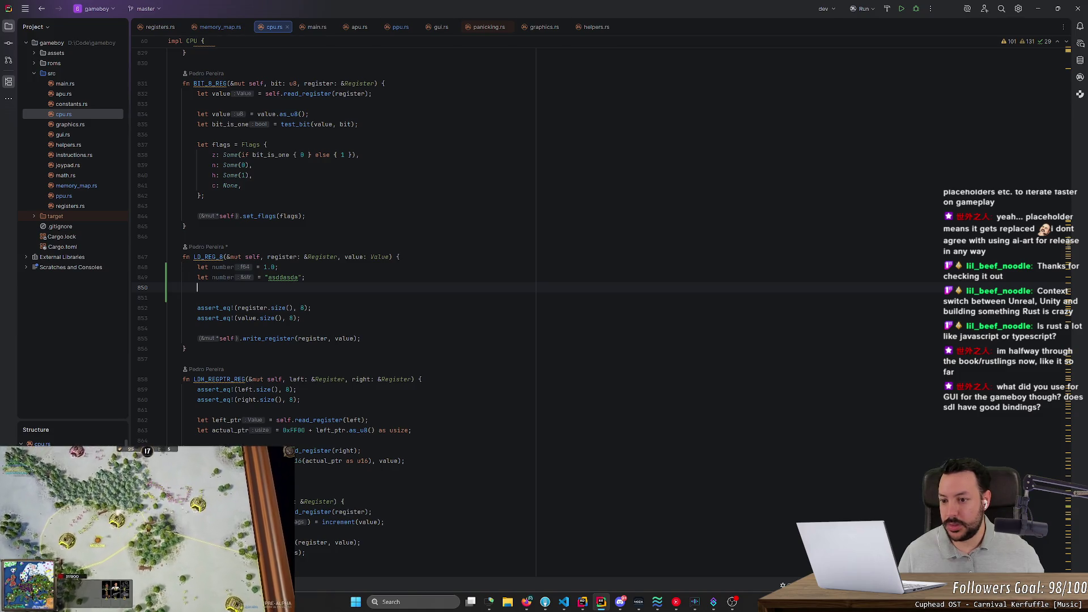
pyautogui.click(224, 269)
pyautogui.hotkey('ctrl', 'w')
pyautogui.write('variable')
pyautogui.press('Down')
pyautogui.hotkey('ctrl', 'w')
pyautogui.write('variable')
pyautogui.click(197, 298)
pyautogui.click(197, 288)
pyautogui.write('iable ')
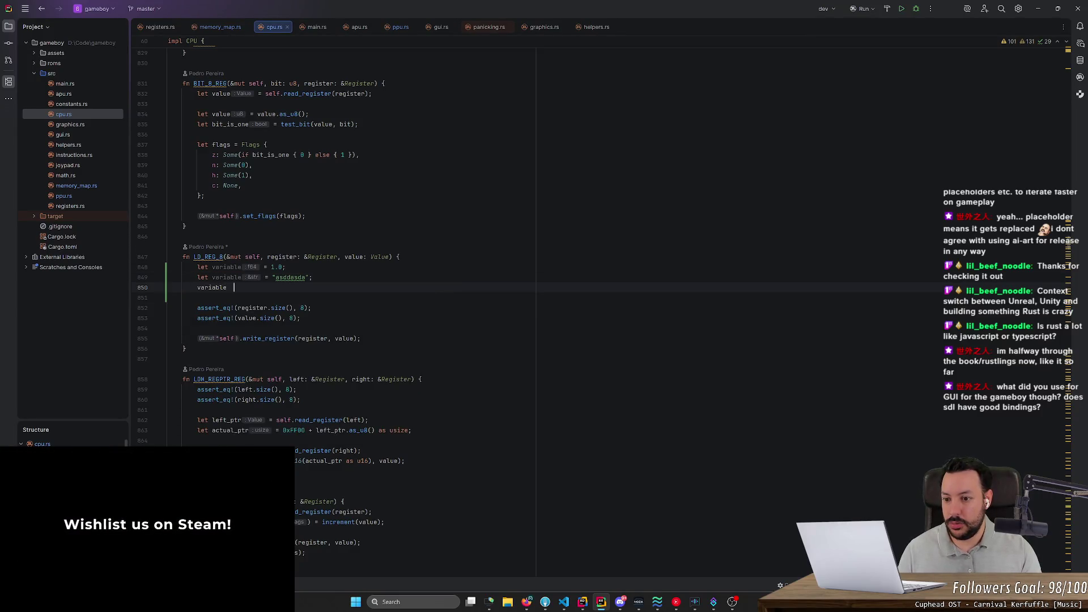
pyautogui.write('= 1.0;')
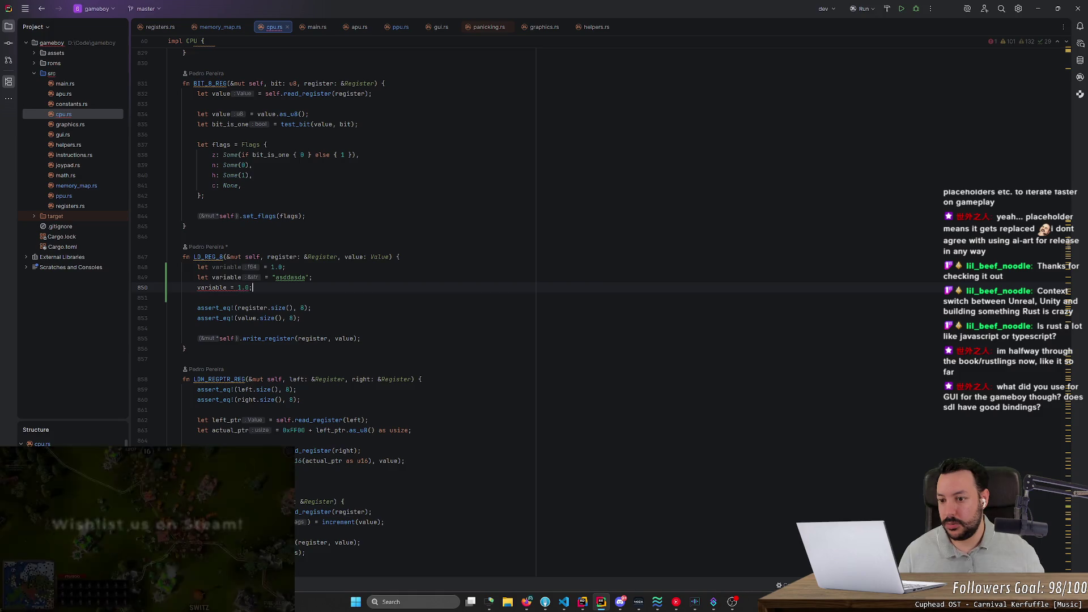
# - Assign "fhdishfsid" to variable on line 850 and make line 849 a let mut declaration
pyautogui.click(261, 277)
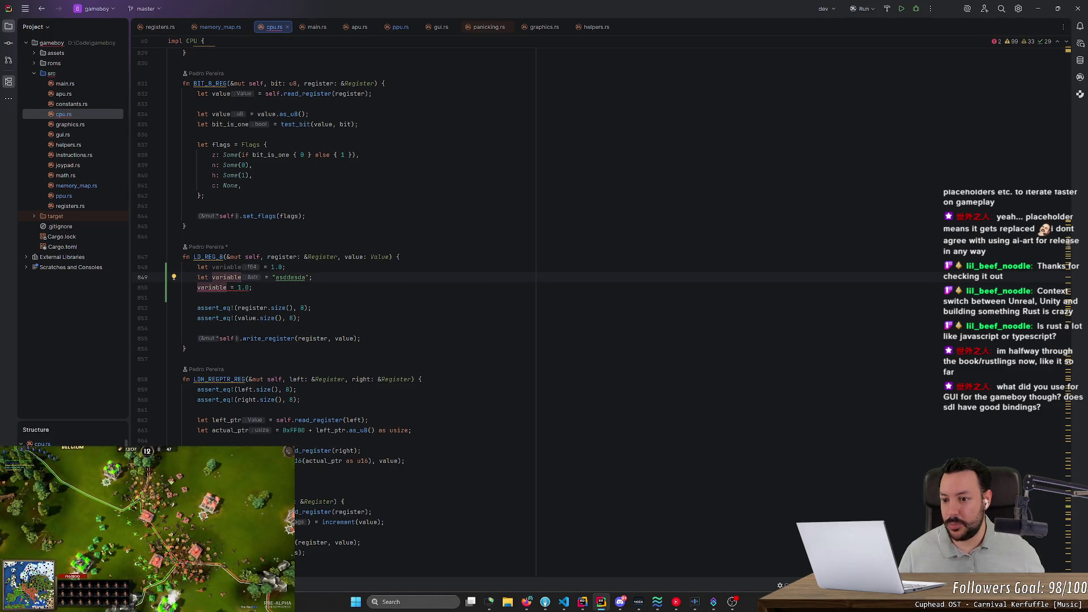
pyautogui.click(253, 288)
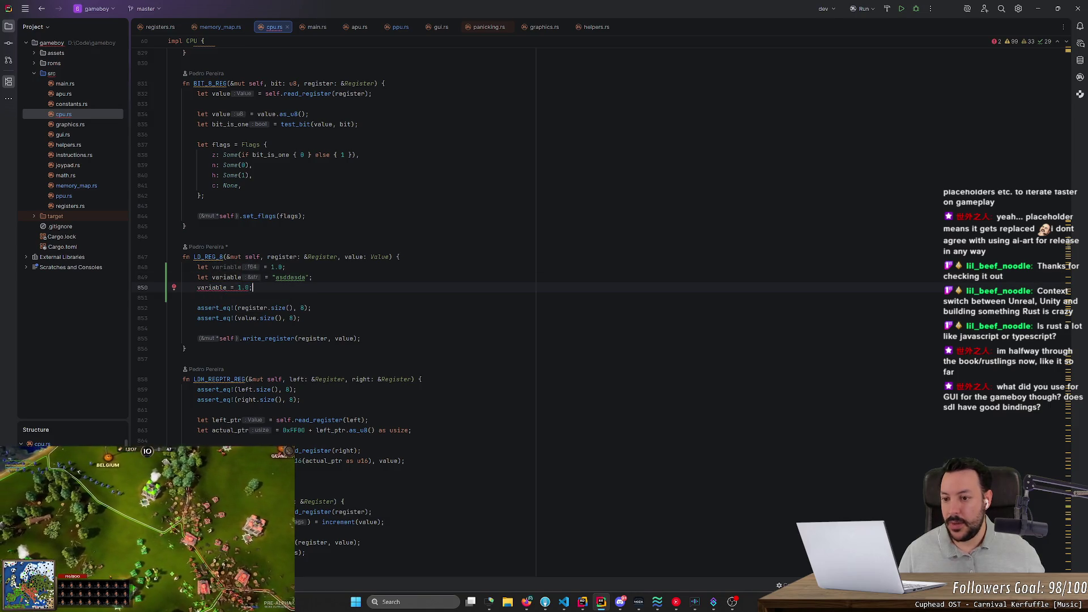
pyautogui.press('BackSpace')
pyautogui.press('BackSpace')
pyautogui.press('BackSpace')
pyautogui.write('"fhdishfsid";')
pyautogui.press('Down')
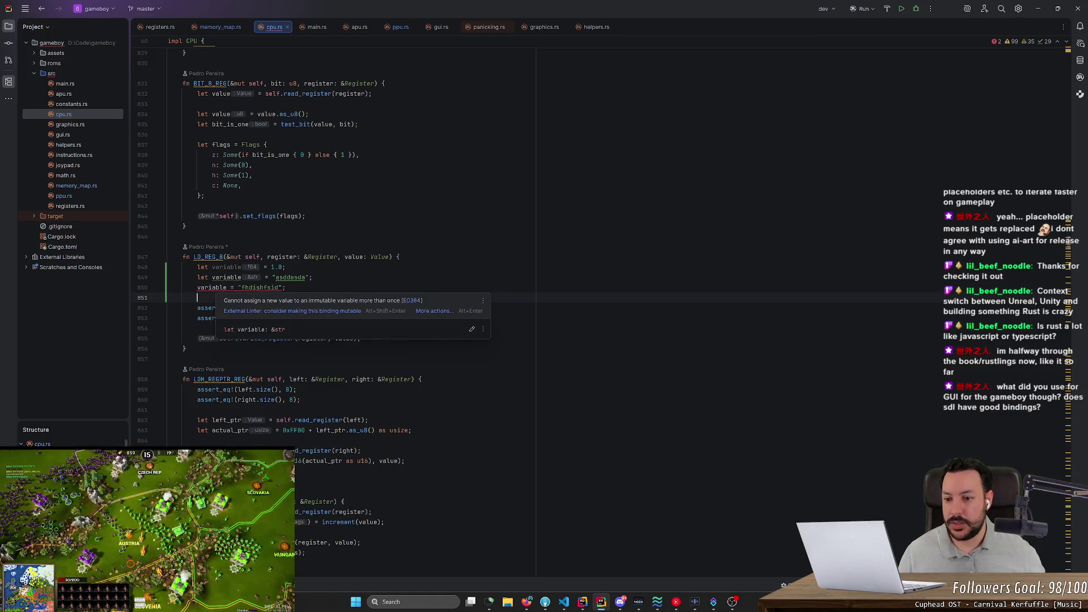
pyautogui.press('Escape')
pyautogui.click(209, 277)
pyautogui.write('mut')
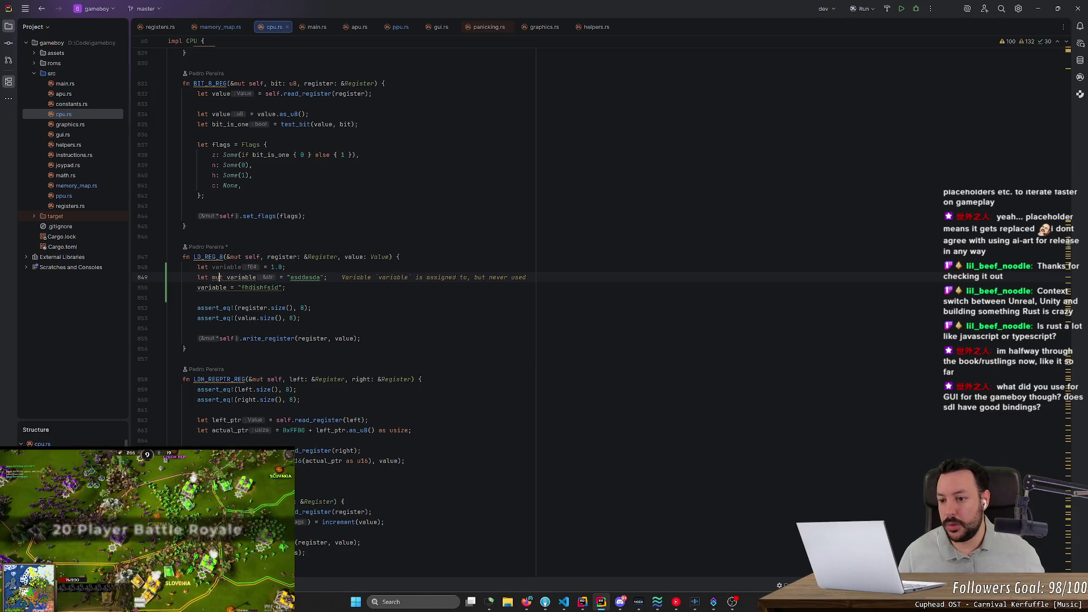
# - Select the three demo variable lines up to the LD_REG_8 signature
pyautogui.moveTo(305, 257); pyautogui.dragTo(385, 257)
pyautogui.click(398, 257)
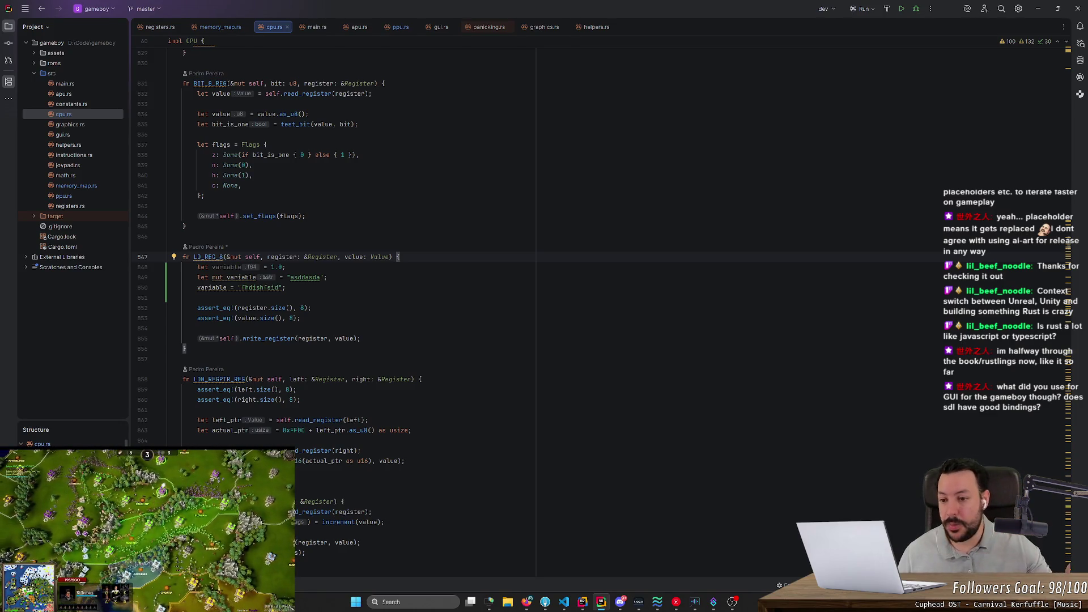
pyautogui.moveTo(317, 287); pyautogui.dragTo(363, 264)
pyautogui.moveTo(447, 269); pyautogui.dragTo(448, 256)
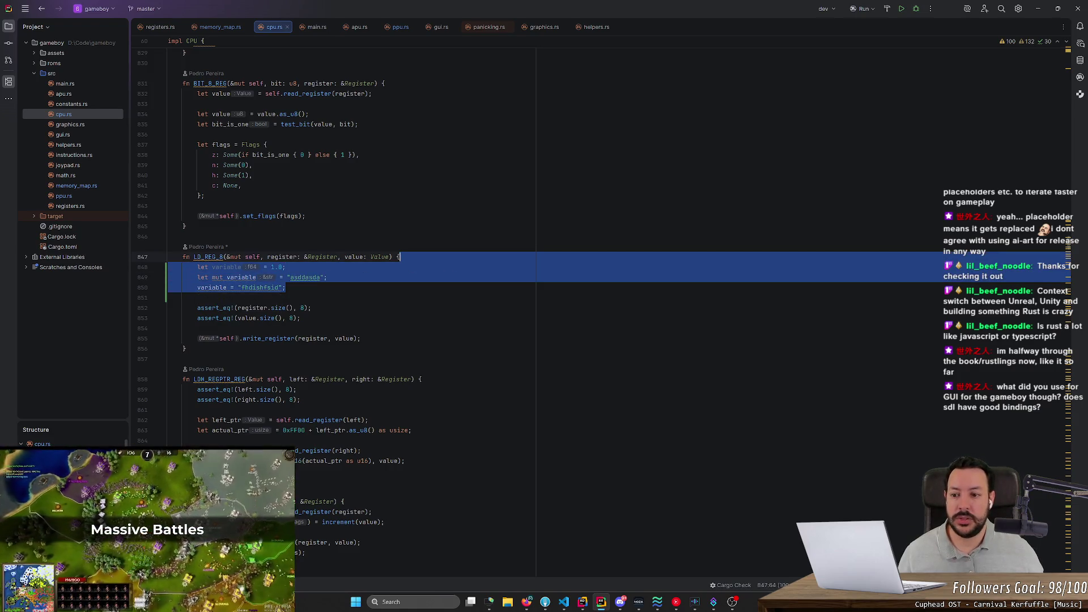
# - Delete the demo lines and start let thing_a = self. below the second assert_eq!
pyautogui.press('BackSpace')
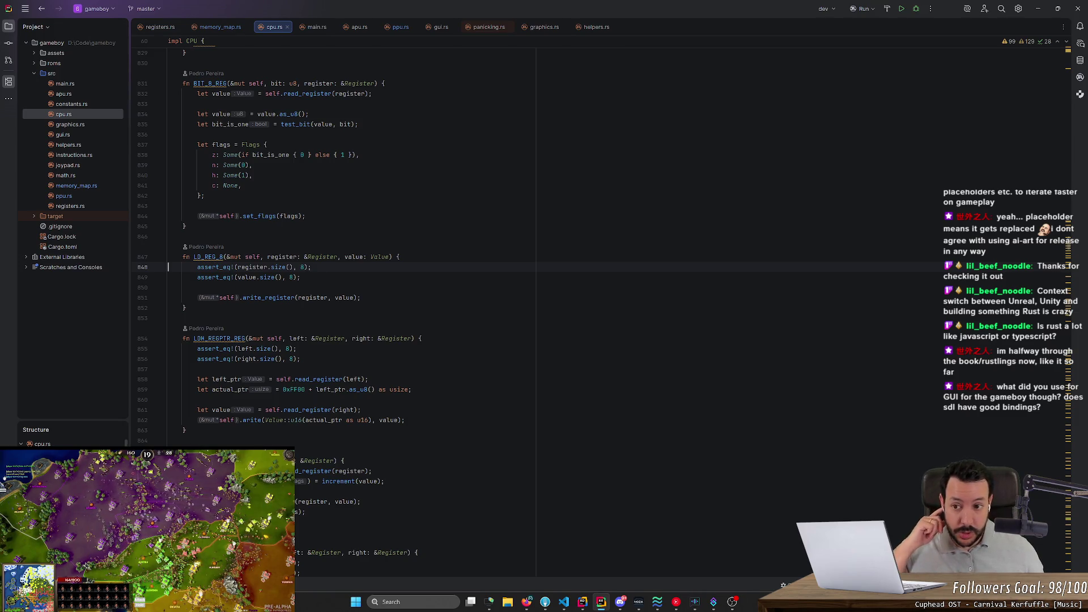
pyautogui.click(300, 277)
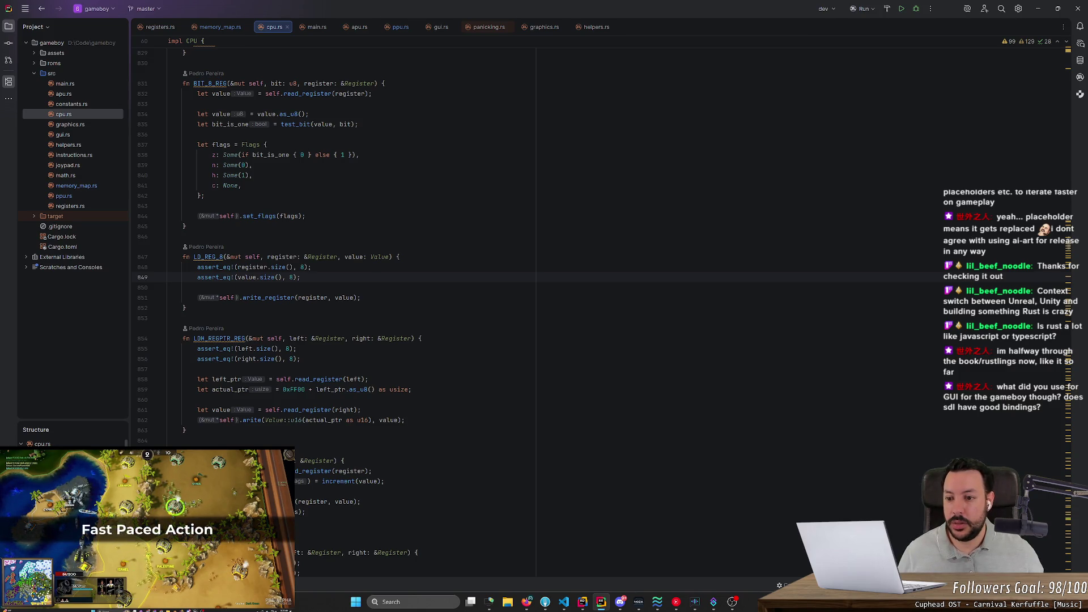
pyautogui.press('Return')
pyautogui.press('Return')
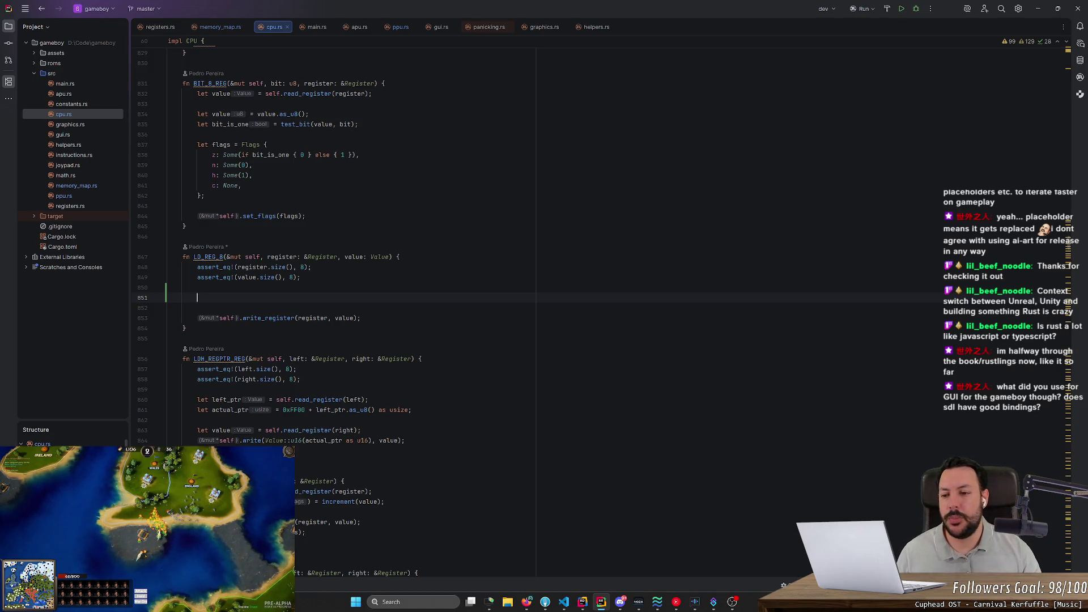
pyautogui.write('let ')
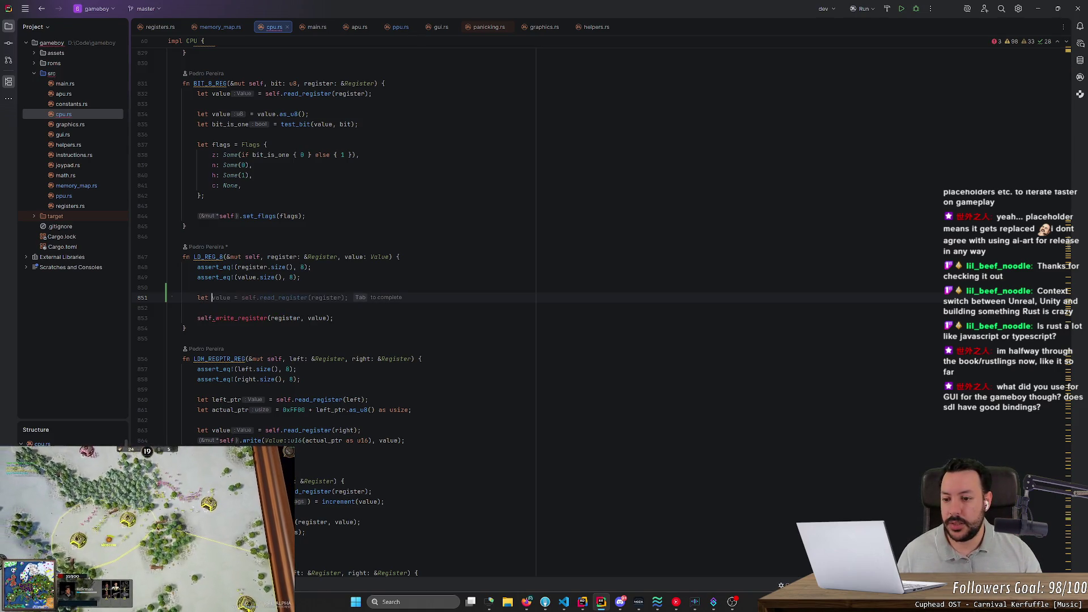
pyautogui.write('thin')
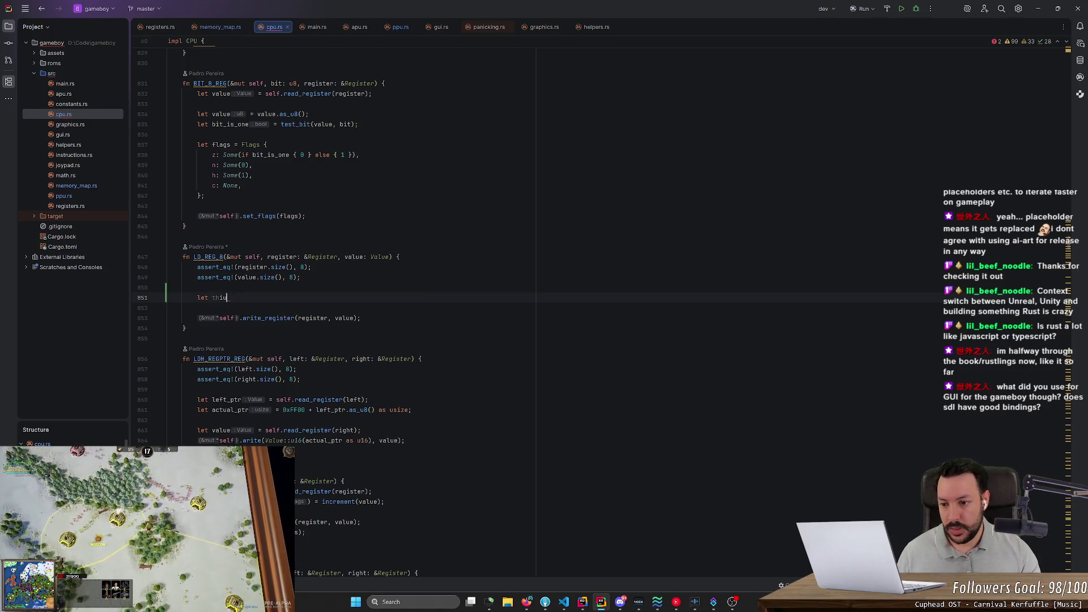
pyautogui.write('g_a = self.')
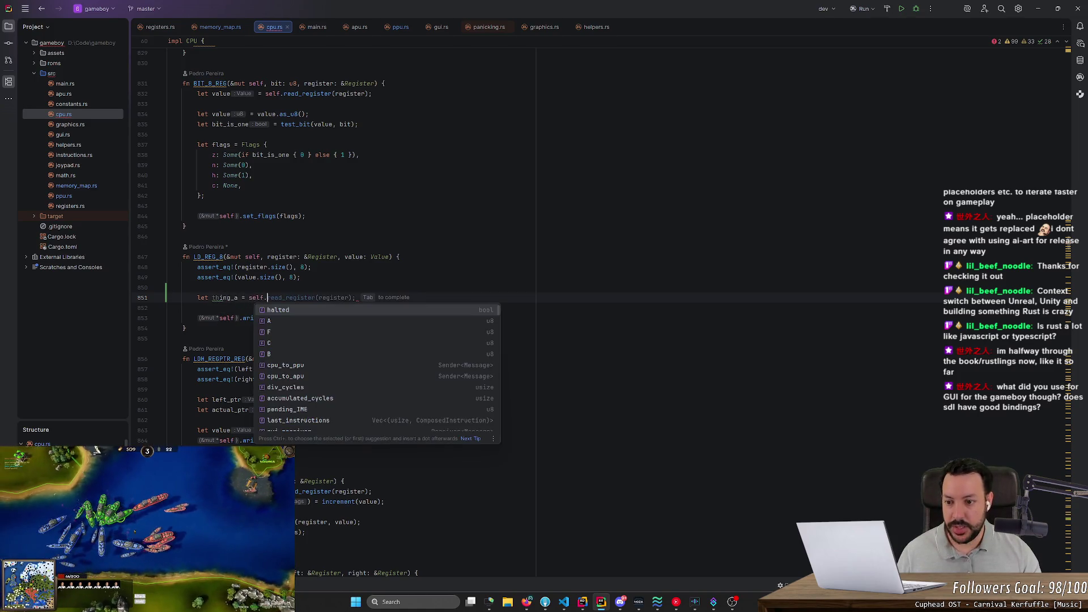
# - Change line 851 to let thing_a = &self.A; in place of the register read
pyautogui.press('Down')
pyautogui.press('Down')
pyautogui.press('Down')
pyautogui.press('Up')
pyautogui.press('Up')
pyautogui.press('Up')
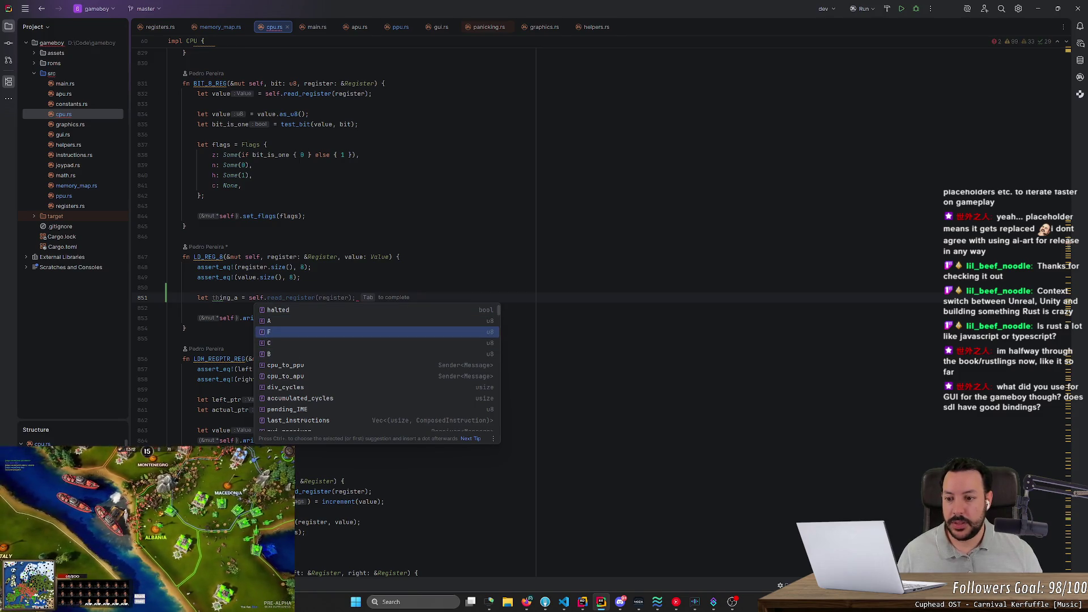
pyautogui.press('Tab')
pyautogui.click(341, 297)
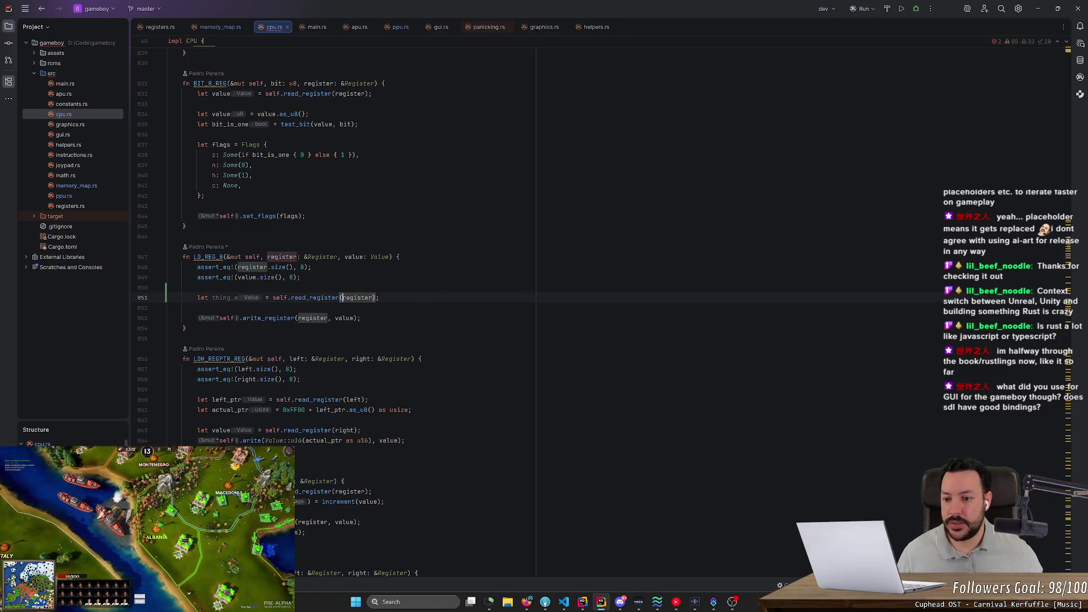
pyautogui.click(251, 298)
pyautogui.write('&')
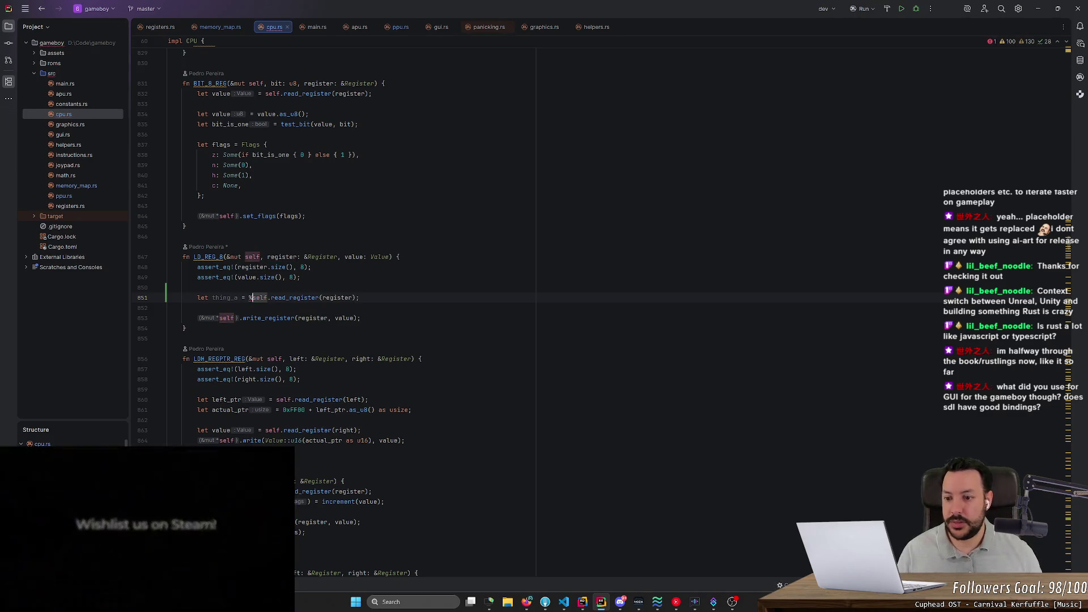
pyautogui.hotkey('ctrl', 'w')
pyautogui.hotkey('ctrl', 'w')
pyautogui.write('A;')
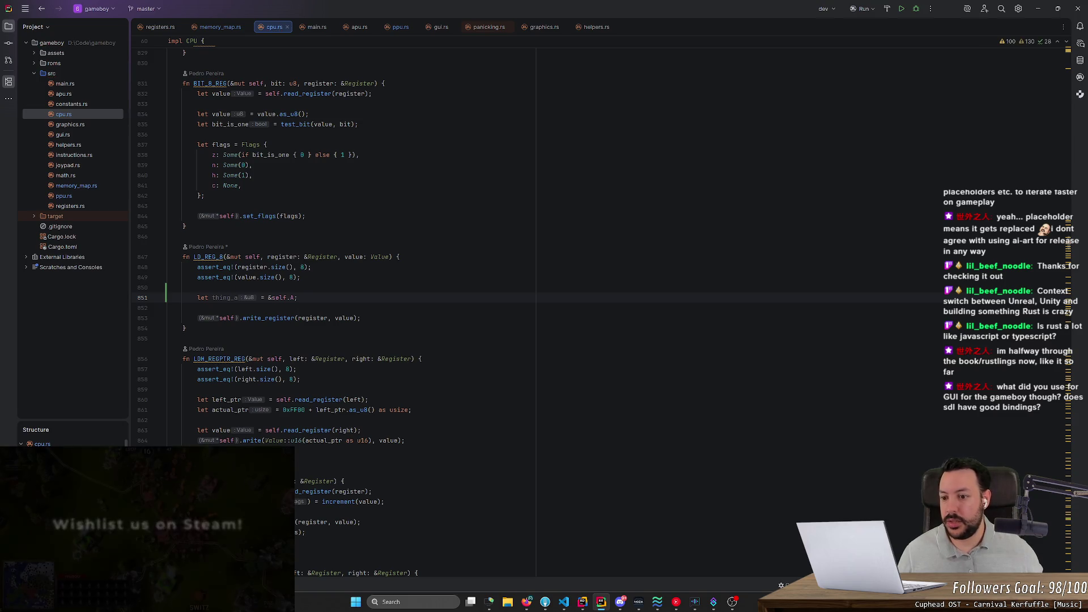
# - Try a thing_a = 0; reassignment on the next line, then delete it again
pyautogui.press('Return')
pyautogui.write('let th')
pyautogui.press('BackSpace')
pyautogui.press('BackSpace')
pyautogui.press('BackSpace')
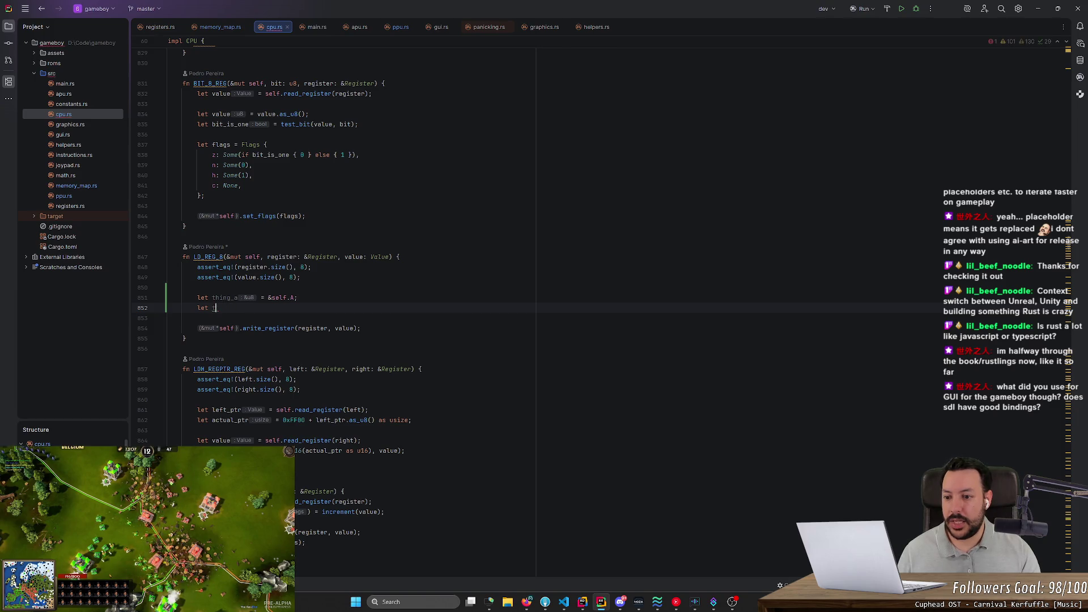
pyautogui.write('thing_a =')
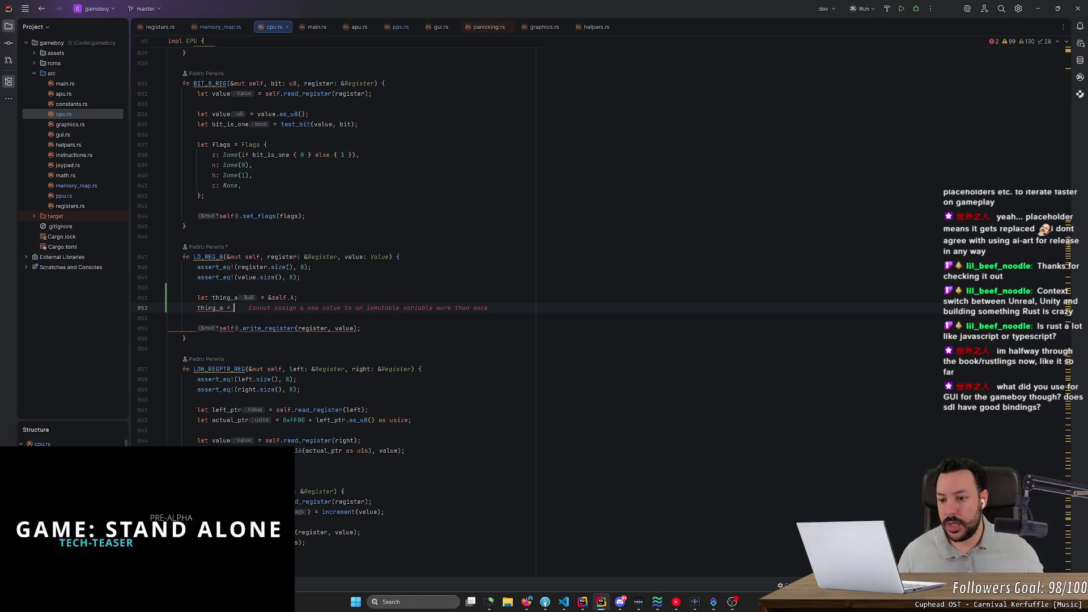
pyautogui.write(' 0;')
pyautogui.press('Down')
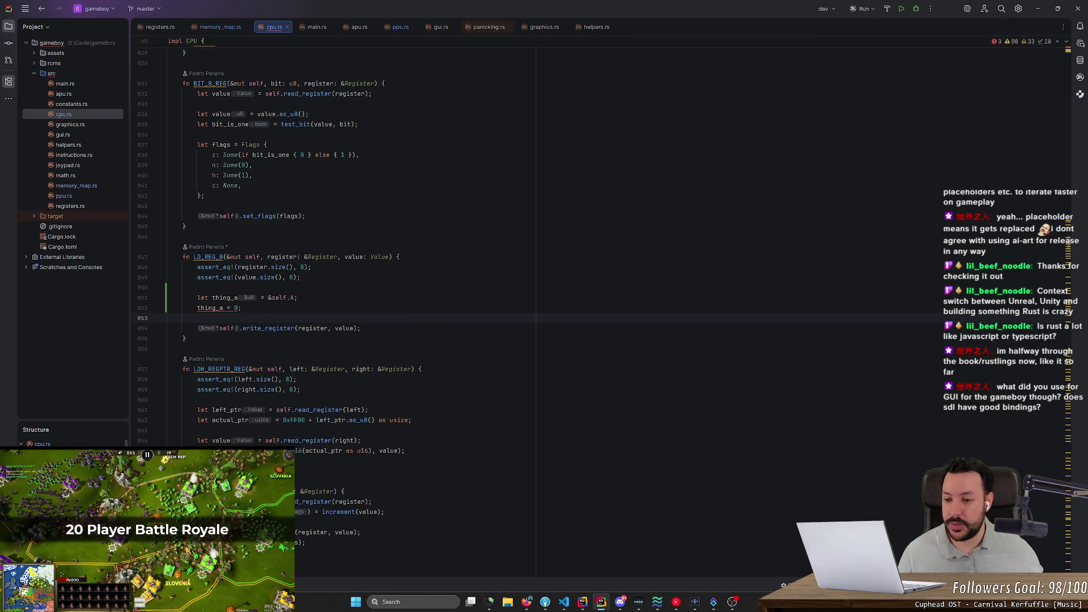
pyautogui.click(242, 308)
pyautogui.hotkey('shift', 'Home')
pyautogui.press('BackSpace')
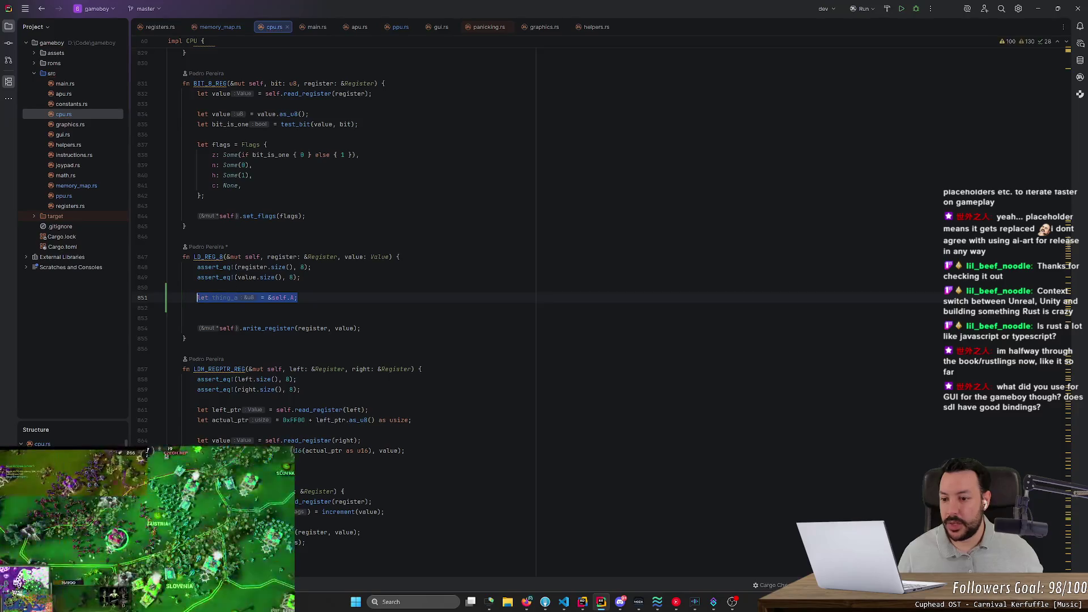
# - Add 'let thing_b = &mut self.B;' and move that line above thing_a
pyautogui.click(299, 298)
pyautogui.press('Return')
pyautogui.write('let thu')
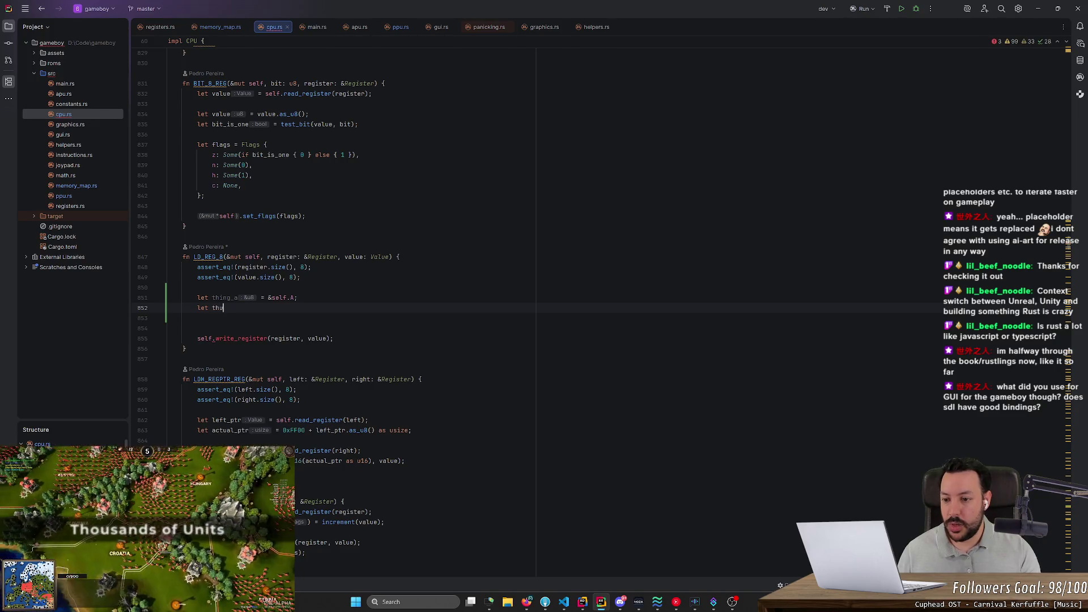
pyautogui.press('BackSpace')
pyautogui.write('ing_b = &mut self.B;')
pyautogui.press('Return')
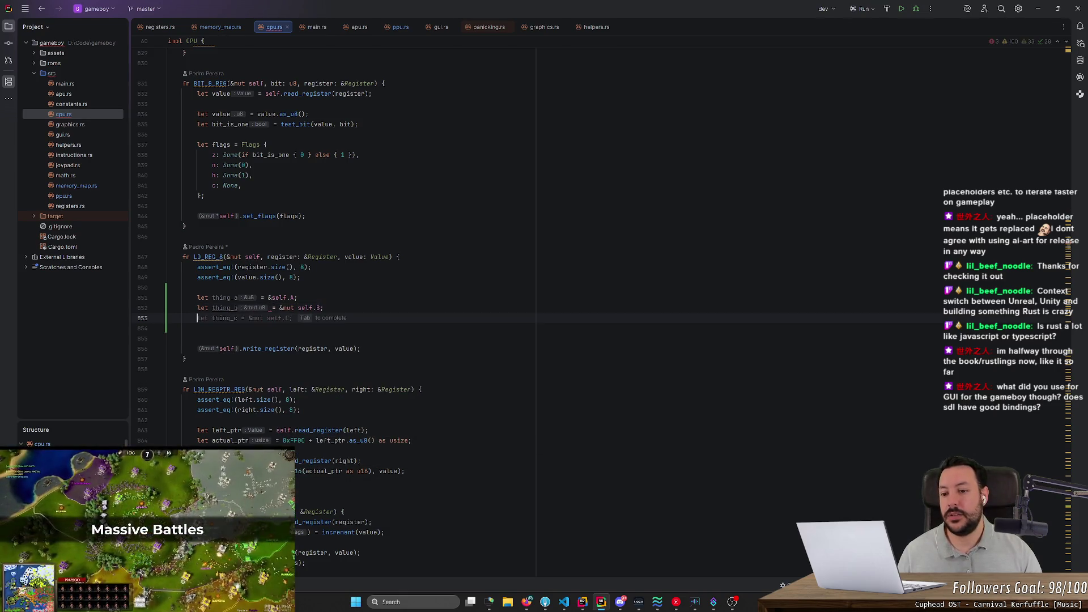
pyautogui.press('Return')
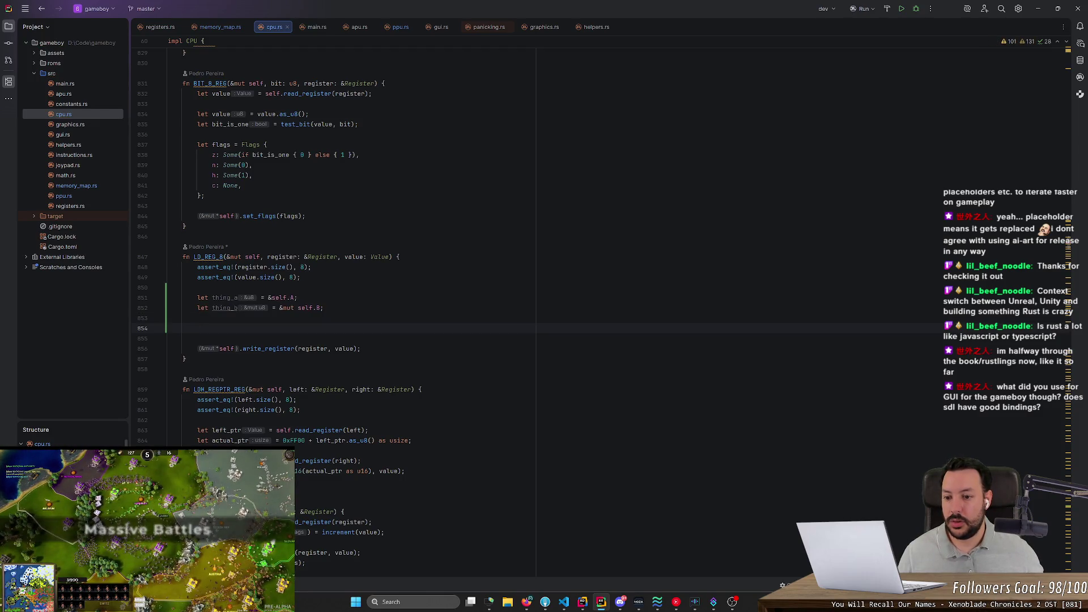
pyautogui.press('Up')
pyautogui.press('Up')
pyautogui.press('Up')
pyautogui.hotkey('shift', 'Down')
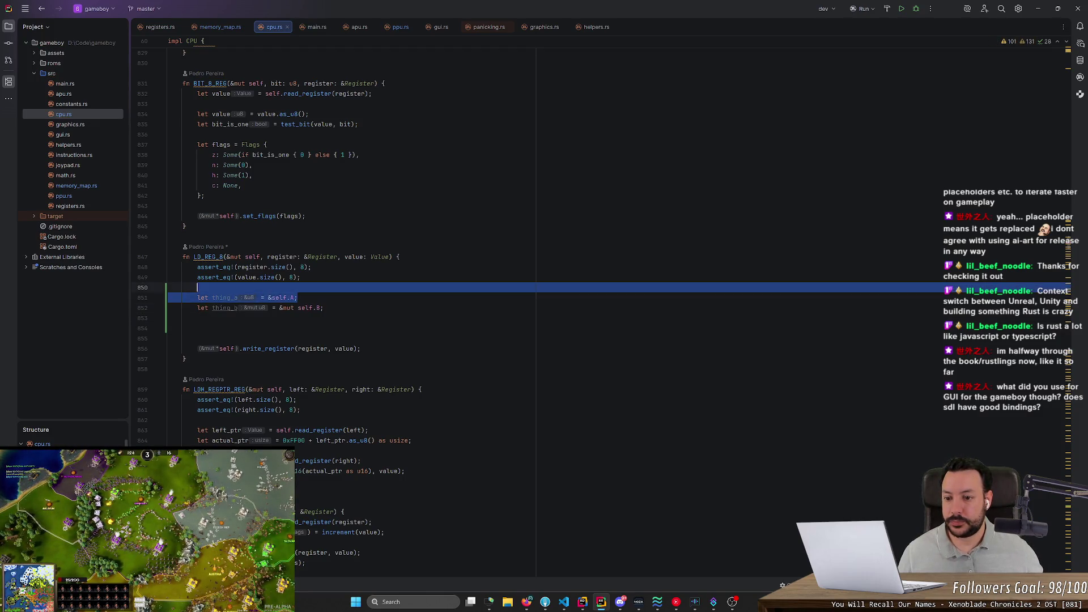
pyautogui.hotkey('ctrl', 'x')
pyautogui.press('Down')
pyautogui.hotkey('ctrl', 'v')
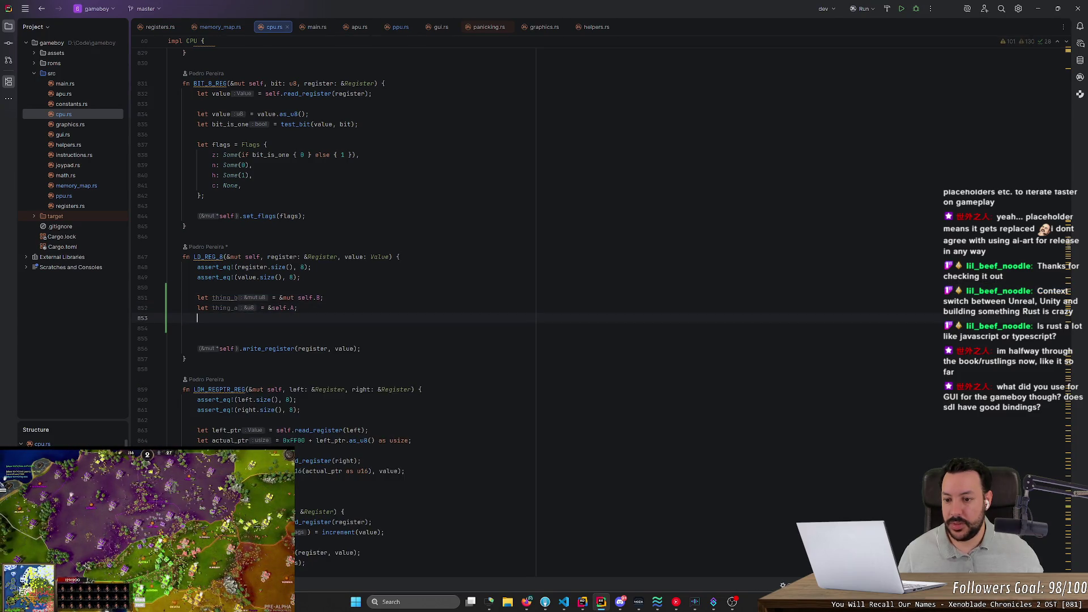
# - Add the assignment '*thing_b = 1000;' below the borrows
pyautogui.write('thu')
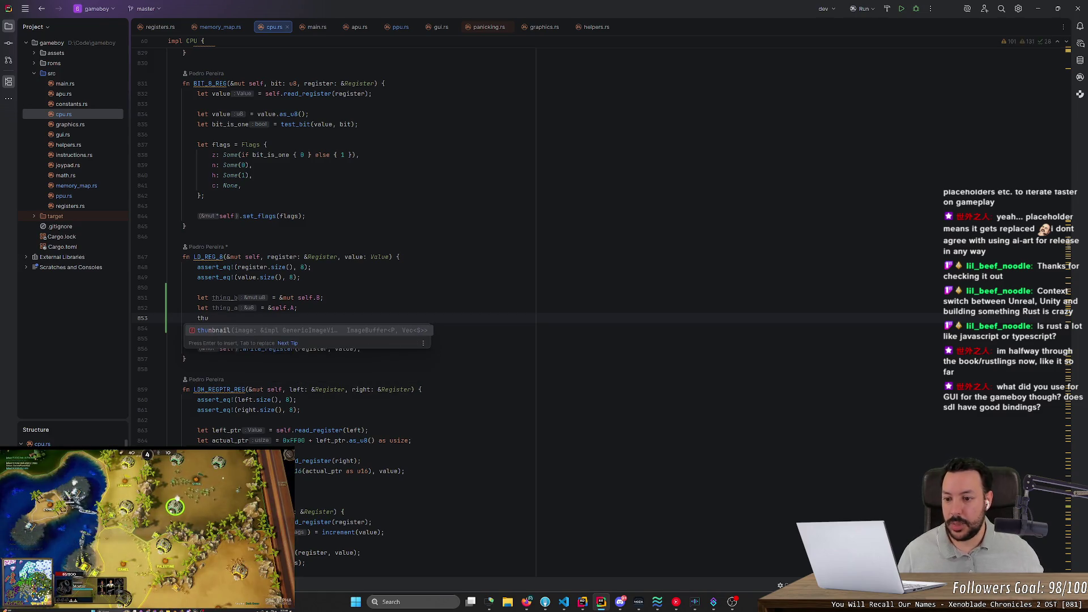
pyautogui.press('Escape')
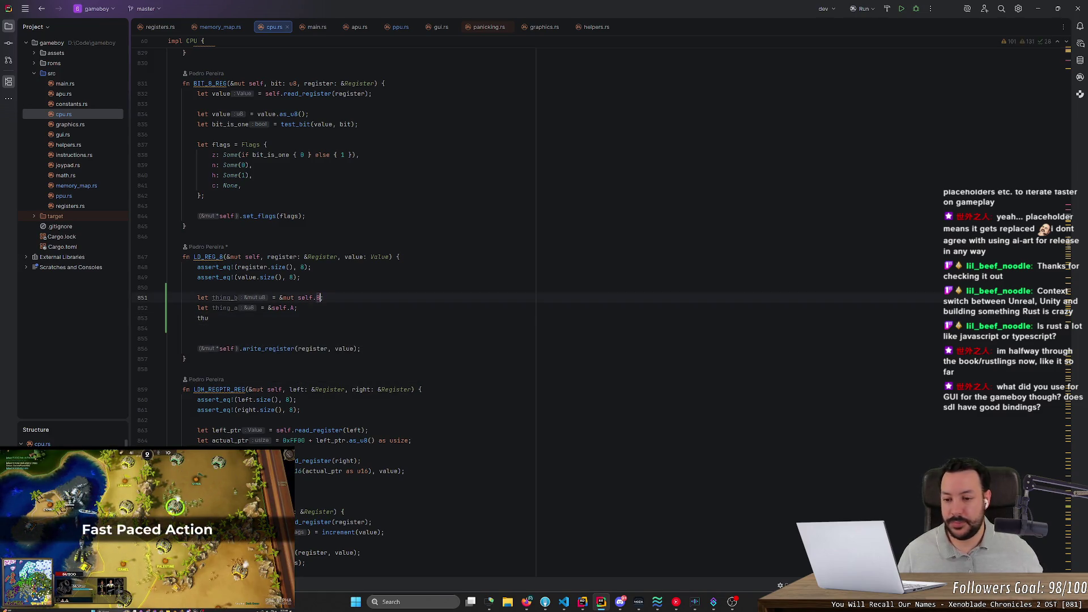
pyautogui.press('BackSpace')
pyautogui.write('in')
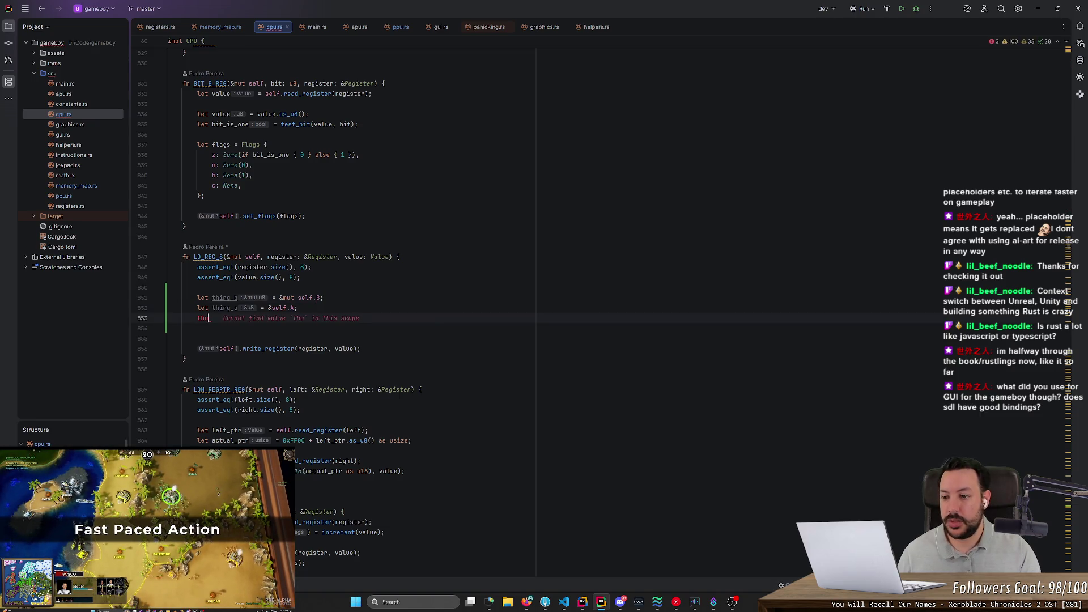
pyautogui.write('g_b')
pyautogui.press('Return')
pyautogui.write('= *')
pyautogui.press('BackSpace')
pyautogui.write('1000')
pyautogui.press('Delete')
pyautogui.press('Down')
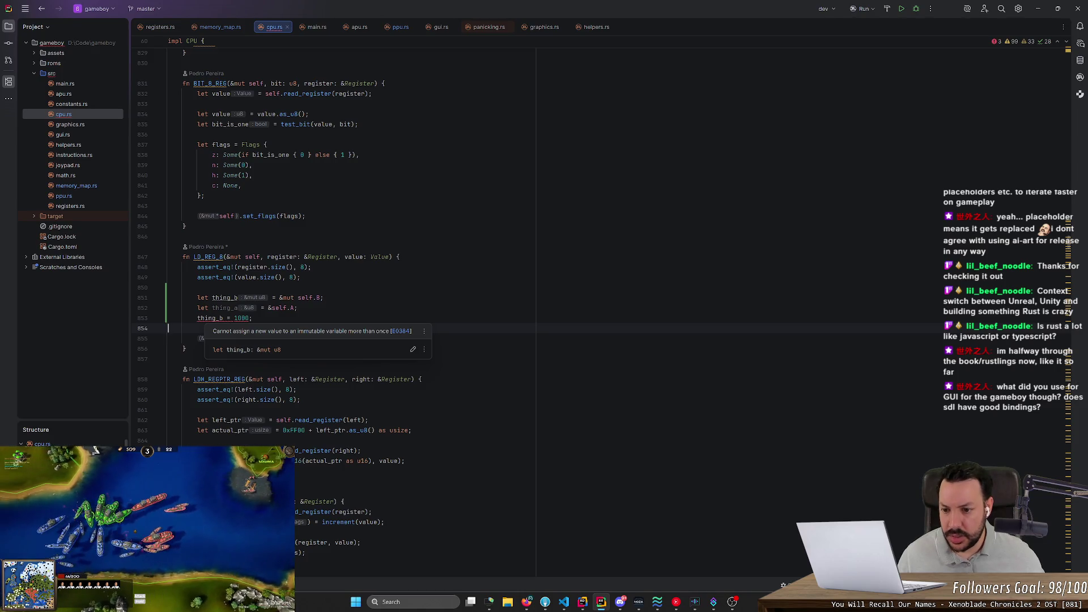
pyautogui.click(198, 318)
pyautogui.write('*')
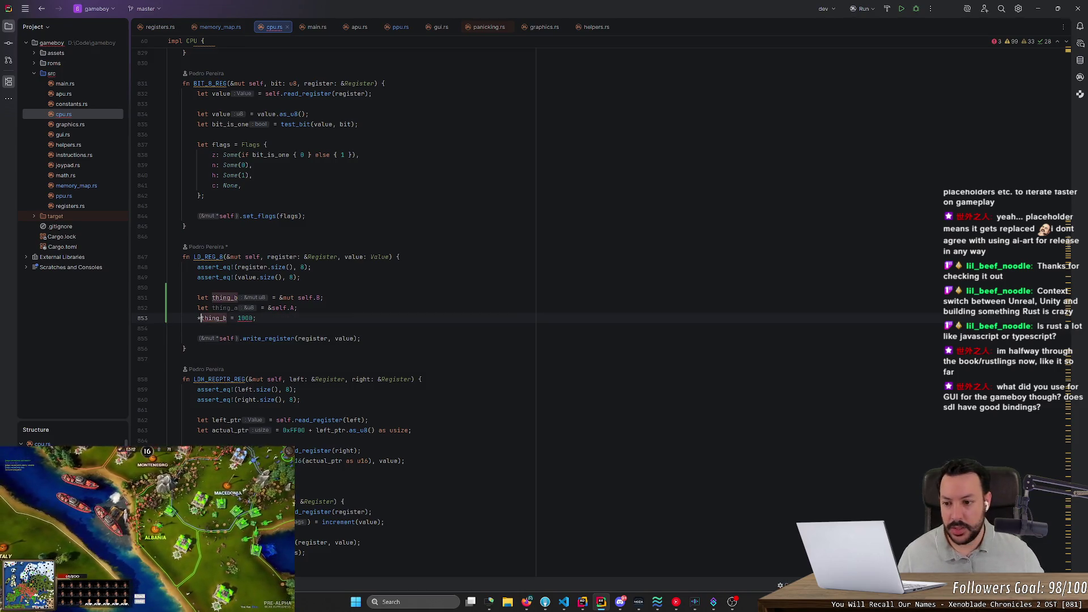
# - Change the out-of-range 1000 literal to 255 so it reads '*thing_b = 255;'
pyautogui.click(298, 307)
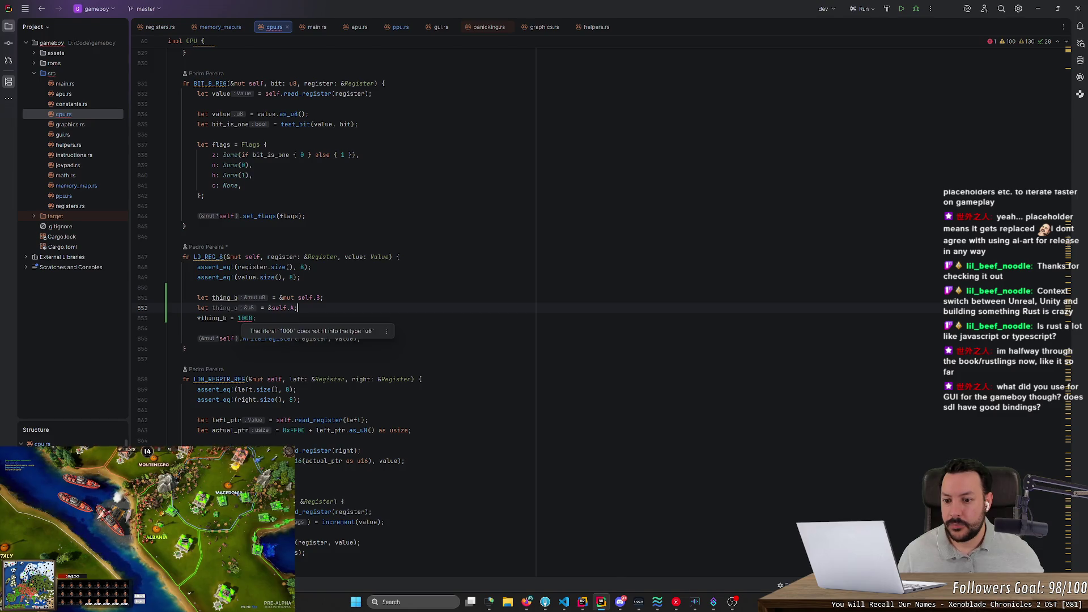
pyautogui.click(240, 318)
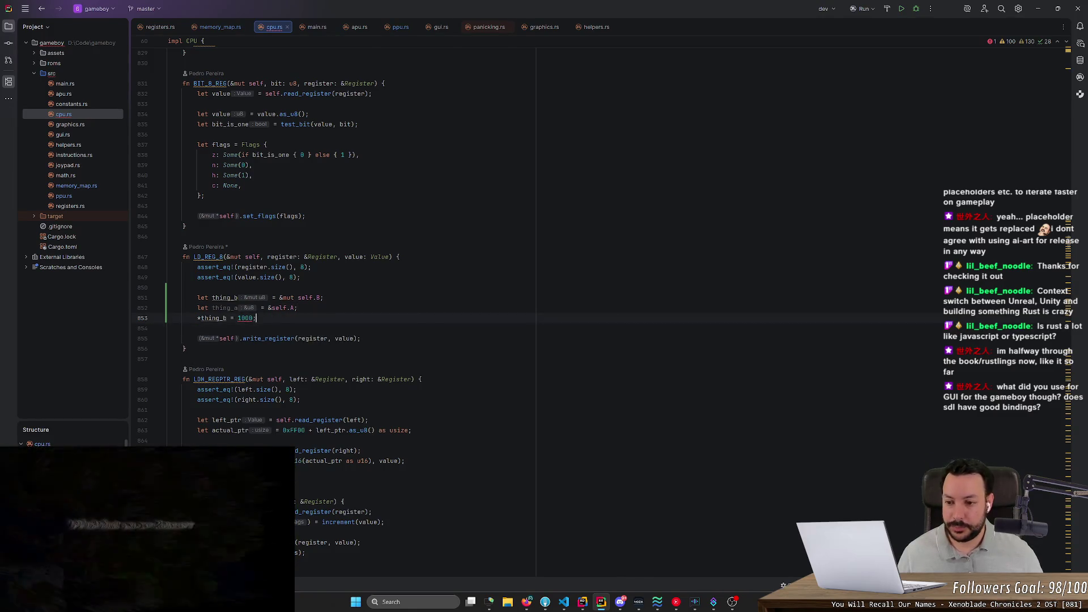
pyautogui.doubleClick(245, 318)
pyautogui.write('6')
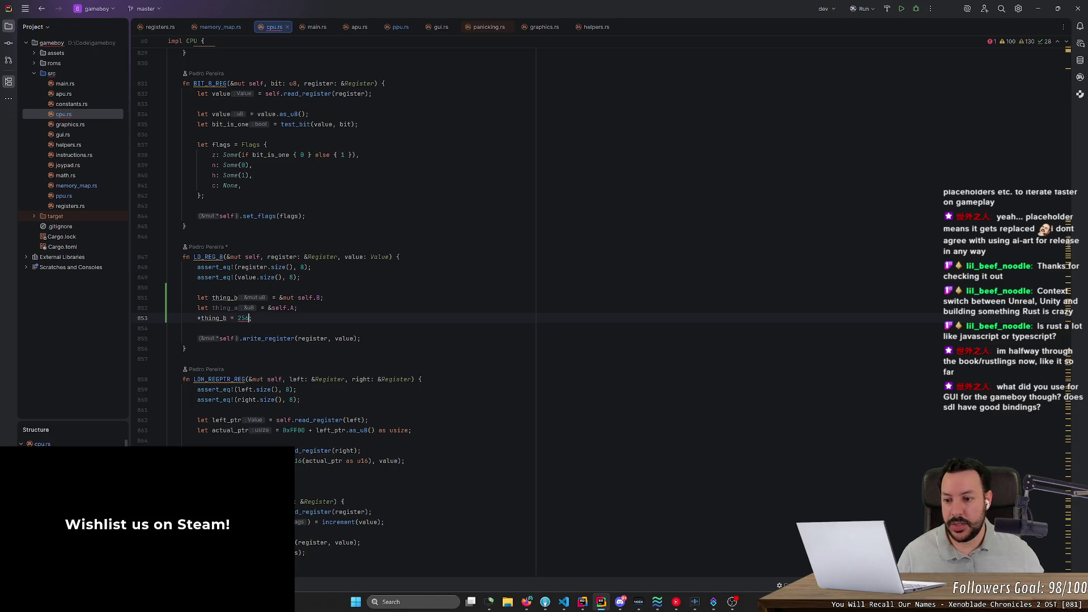
pyautogui.press('Delete')
pyautogui.write('5')
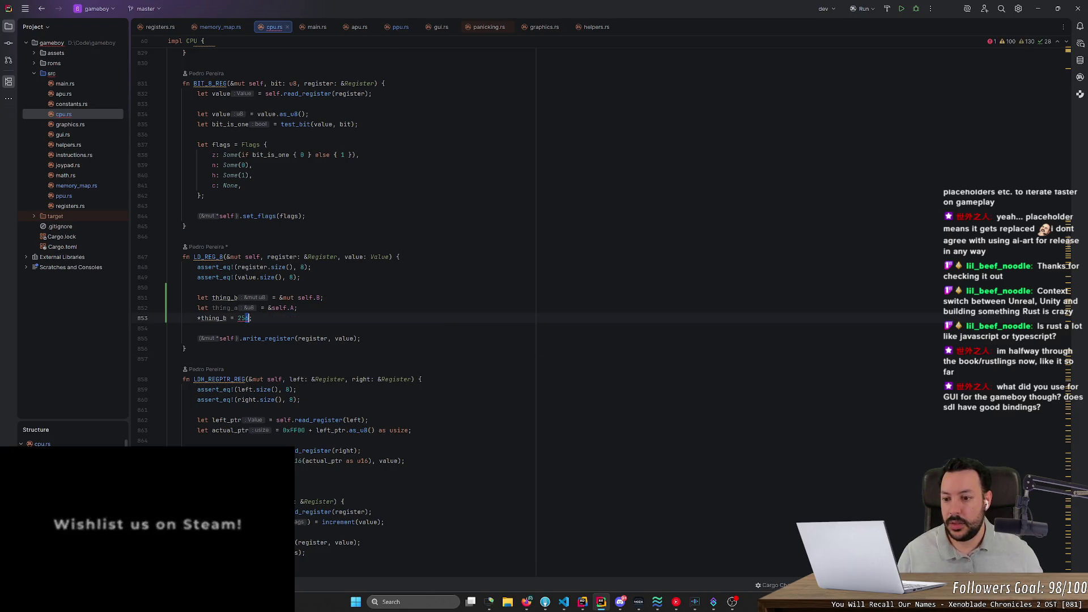
pyautogui.click(295, 339)
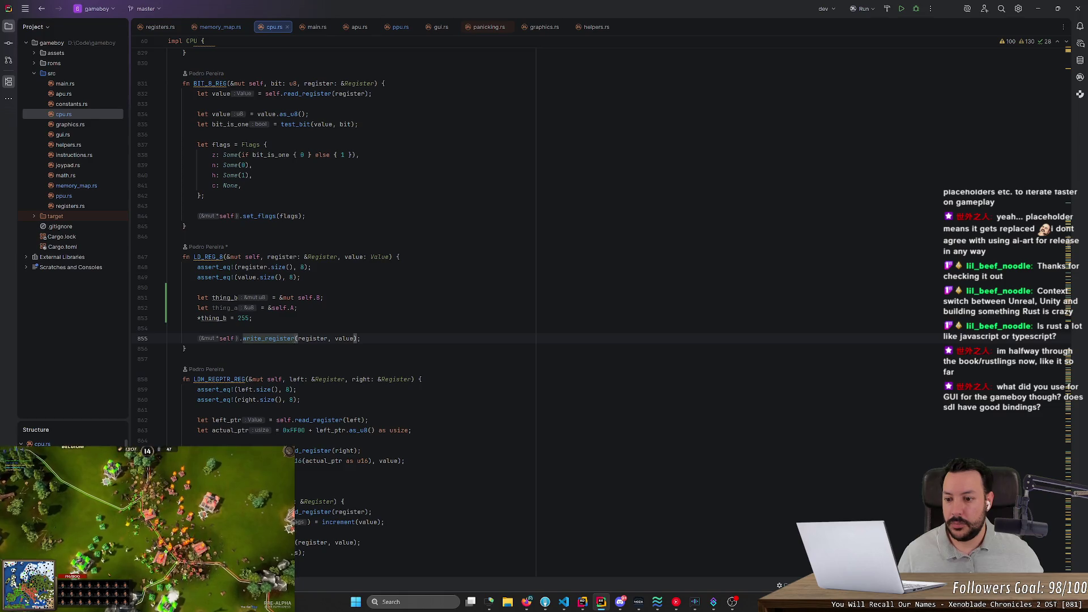
pyautogui.click(252, 318)
# - Duplicate the thing_b line and change the copy to 'let thing_c = &mut self.C;'
pyautogui.moveTo(297, 308); pyautogui.dragTo(197, 308)
pyautogui.click(198, 308)
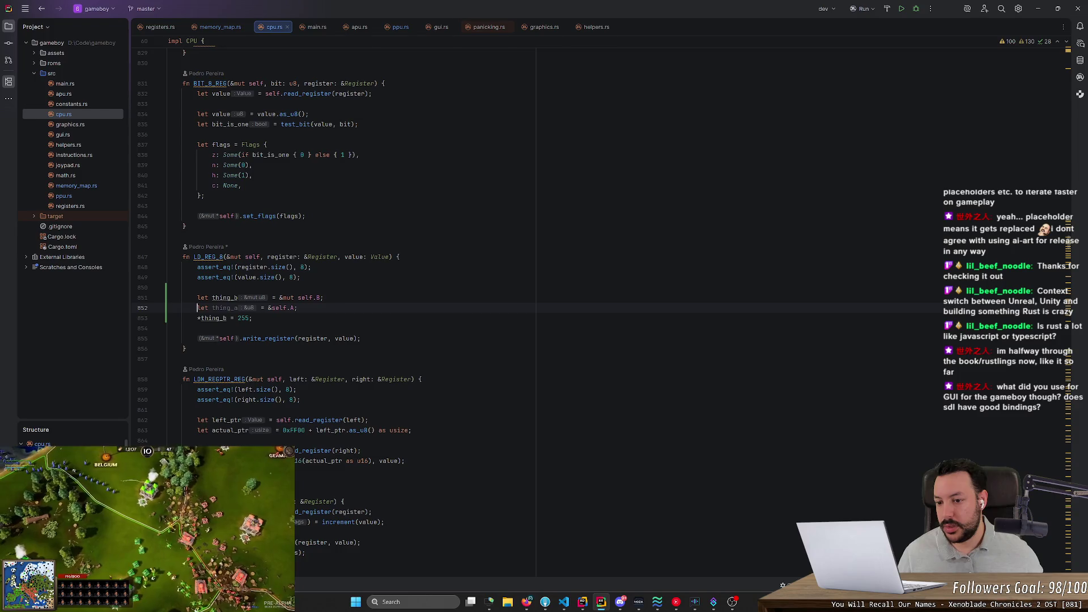
pyautogui.moveTo(324, 298); pyautogui.dragTo(197, 298)
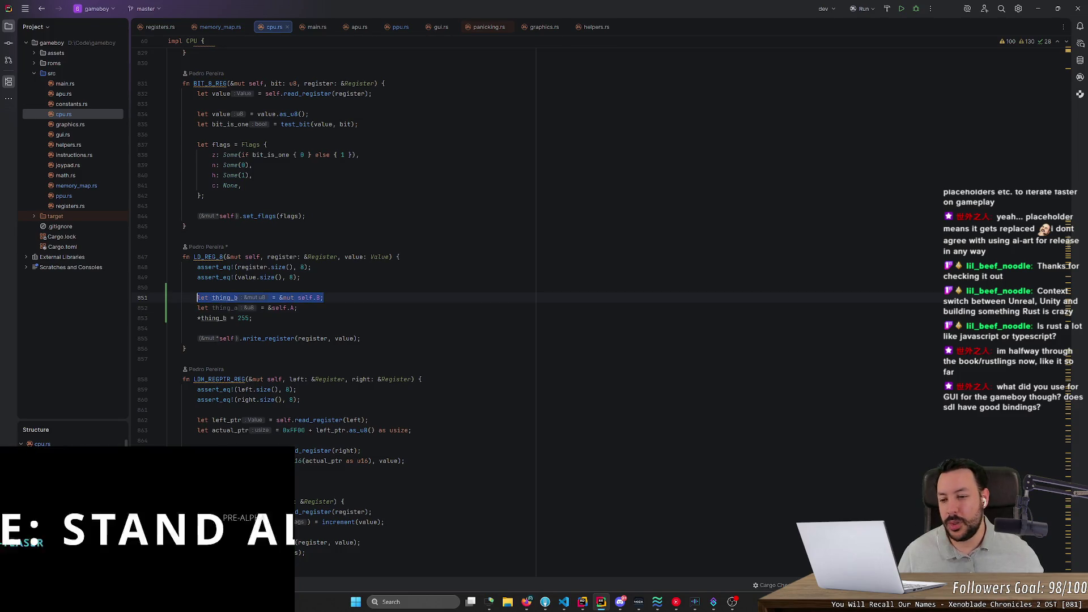
pyautogui.moveTo(297, 308); pyautogui.dragTo(197, 308)
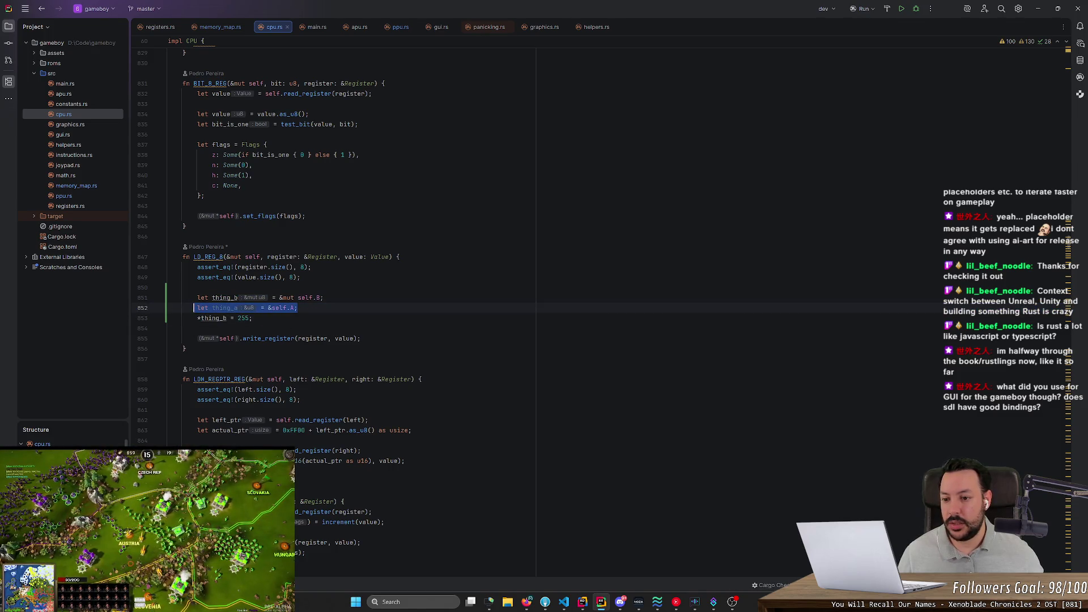
pyautogui.click(169, 297)
pyautogui.hotkey('ctrl', 'd')
pyautogui.click(317, 308)
pyautogui.write('C')
pyautogui.press('Escape')
pyautogui.click(238, 308)
pyautogui.press('BackSpace')
pyautogui.write('c')
# - Select the experimental borrow lines 850–854 and delete them
pyautogui.click(253, 329)
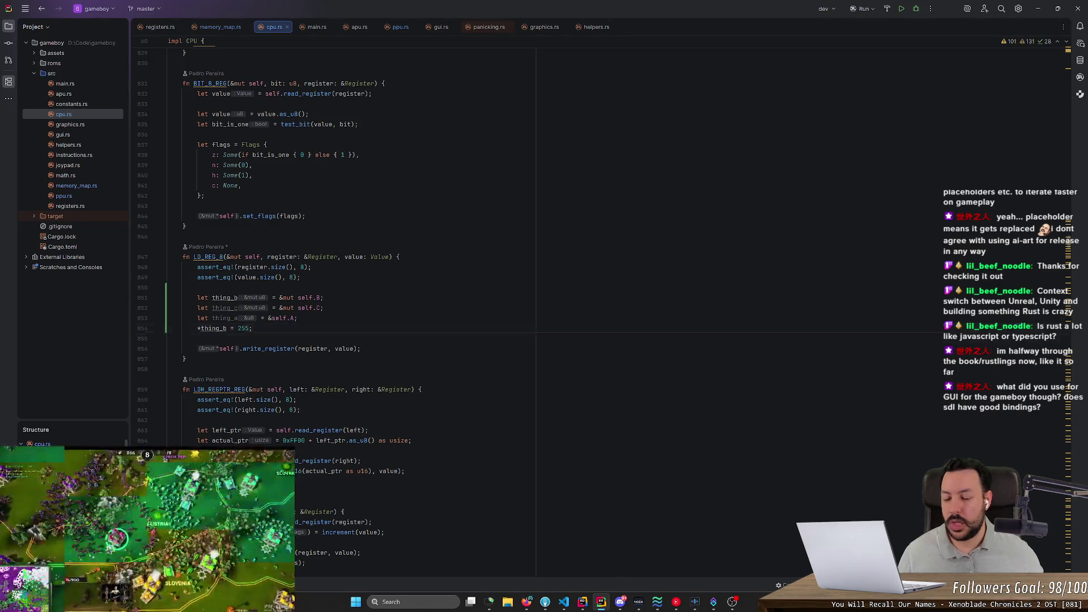
pyautogui.hotkey('shift', 'Up')
pyautogui.hotkey('shift', 'Up')
pyautogui.hotkey('shift', 'Up')
pyautogui.press('Delete')
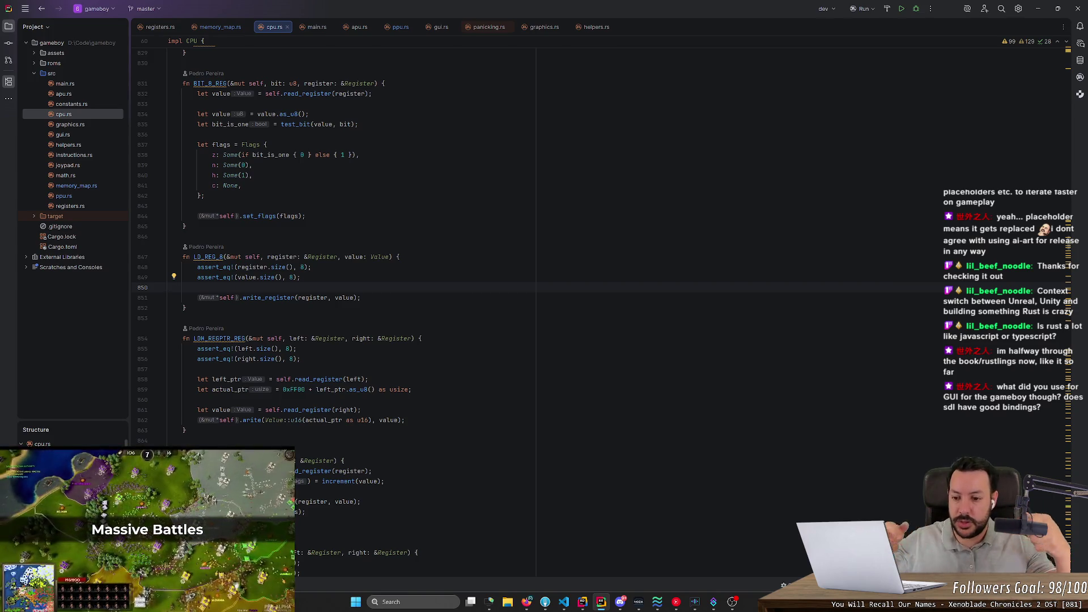
# - Scroll down to confirm LD_REG_8 keeps only its asserts and write_register call
pyautogui.scroll(-1, 276, 311)
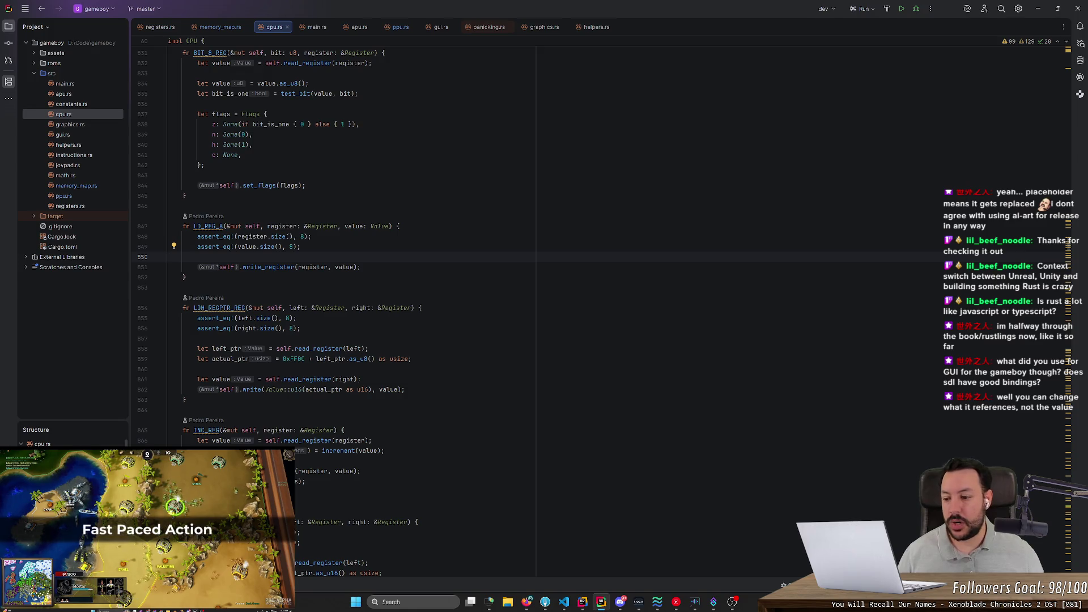
pyautogui.press('Down')
pyautogui.press('Down')
pyautogui.press('Down')
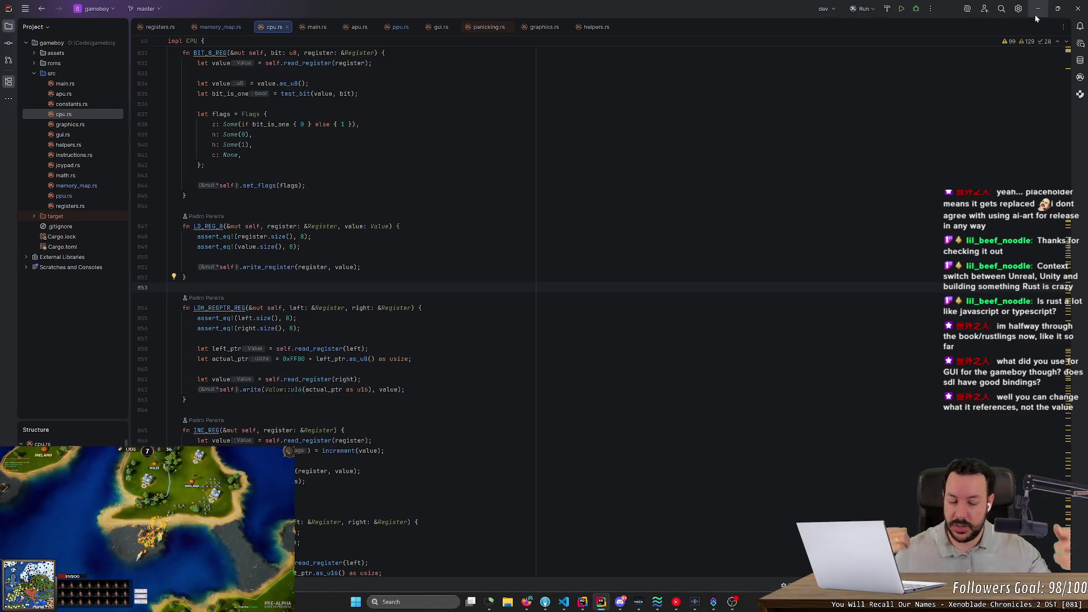
# - Minimize the IDE to review Fork's local changes, then switch back to cpu.rs
pyautogui.click(1036, 17)
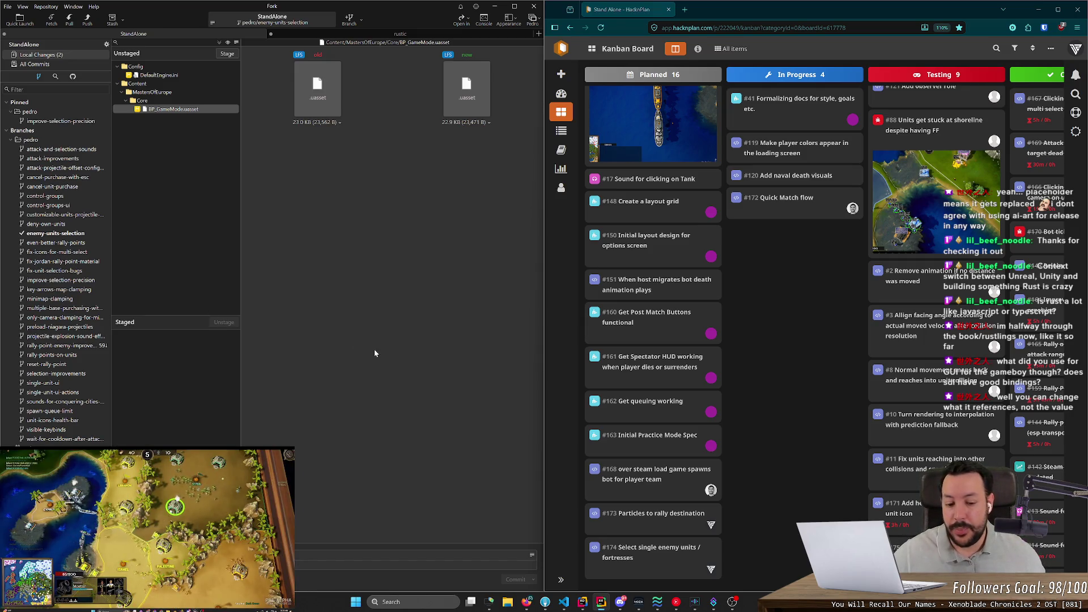
pyautogui.click(600, 603)
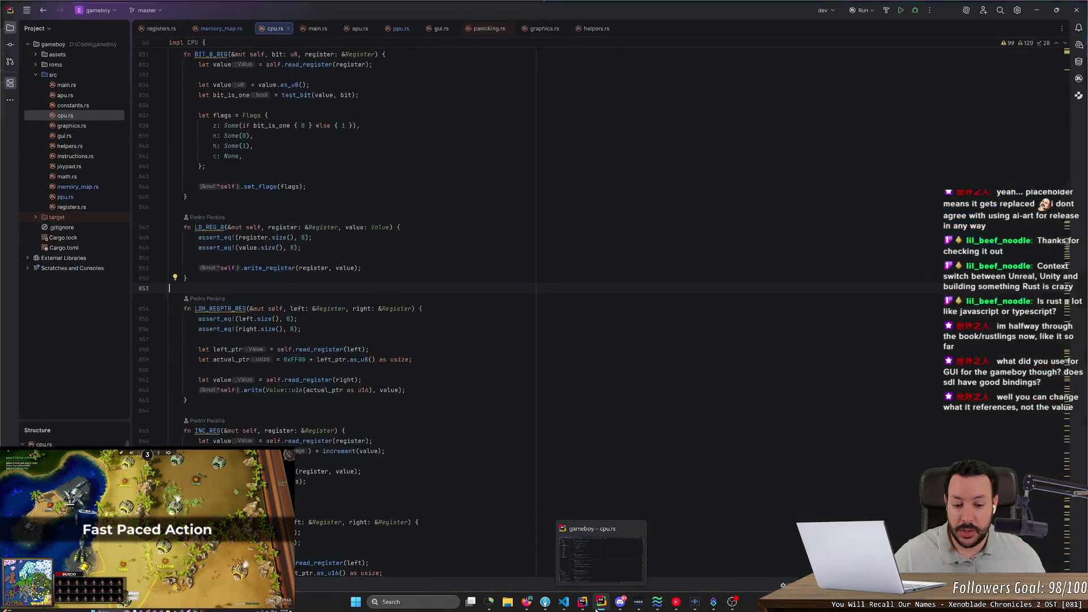
# - Run the gameboy project and launch Windows Magnifier, zooming the screen to 200%
pyautogui.click(899, 10)
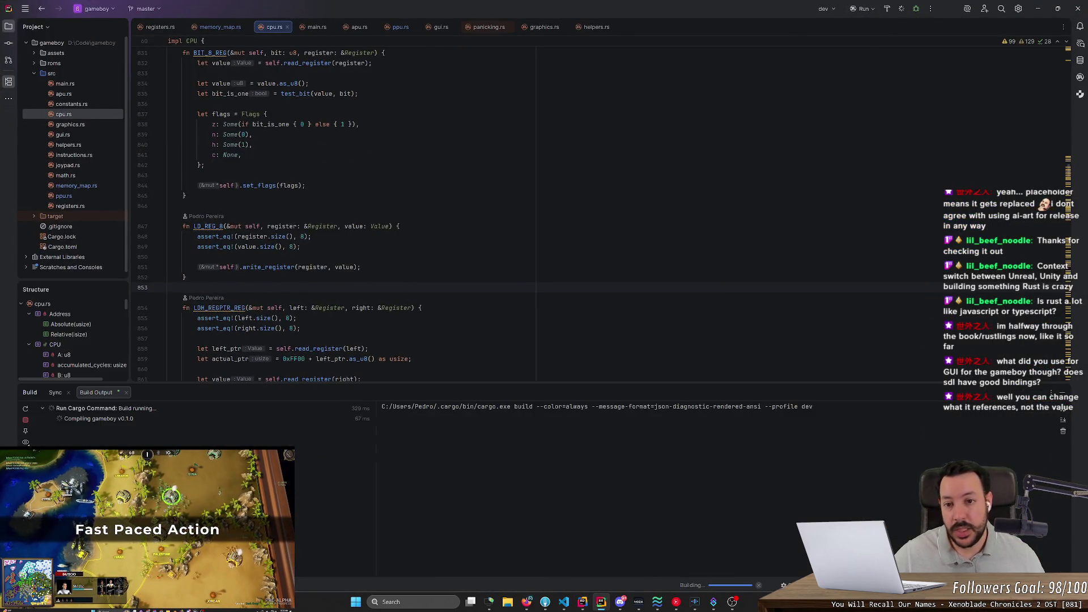
pyautogui.press('super')
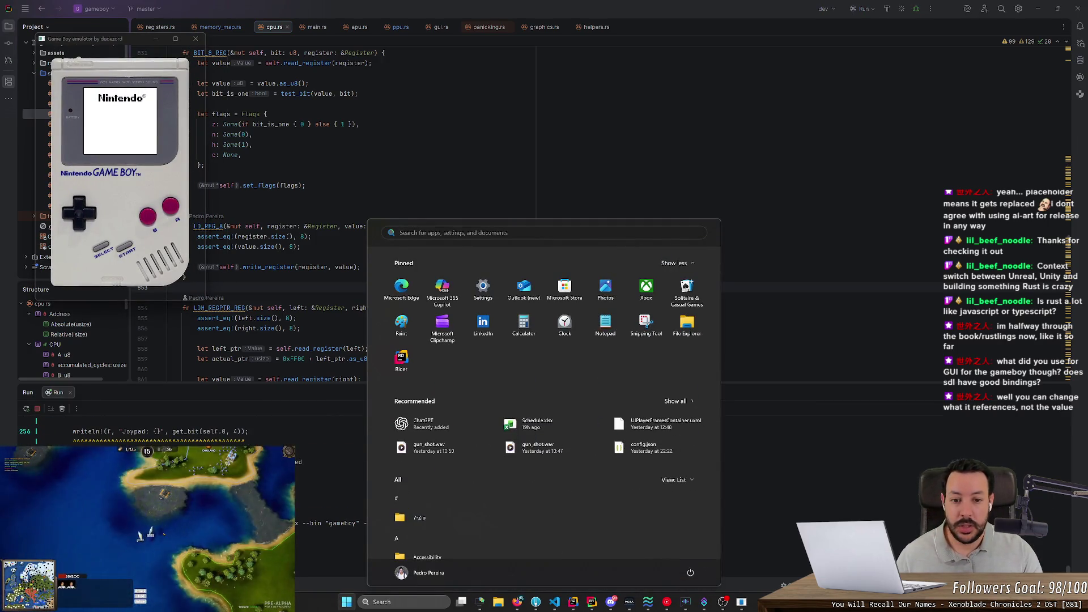
pyautogui.write('magnifier')
pyautogui.press('Return')
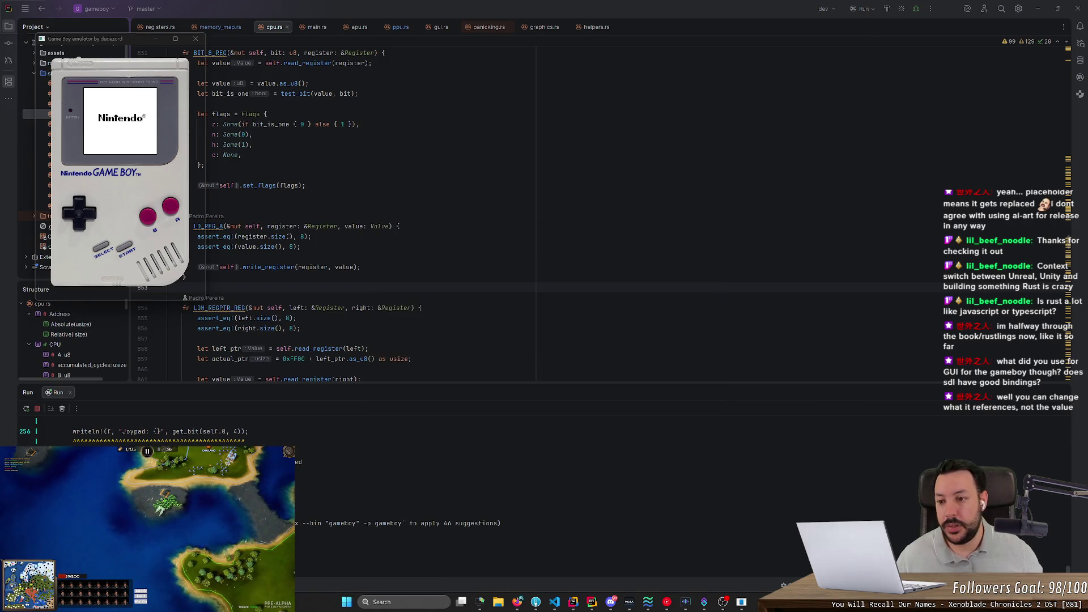
pyautogui.moveTo(154, 89); pyautogui.dragTo(346, 51)
pyautogui.click(349, 61)
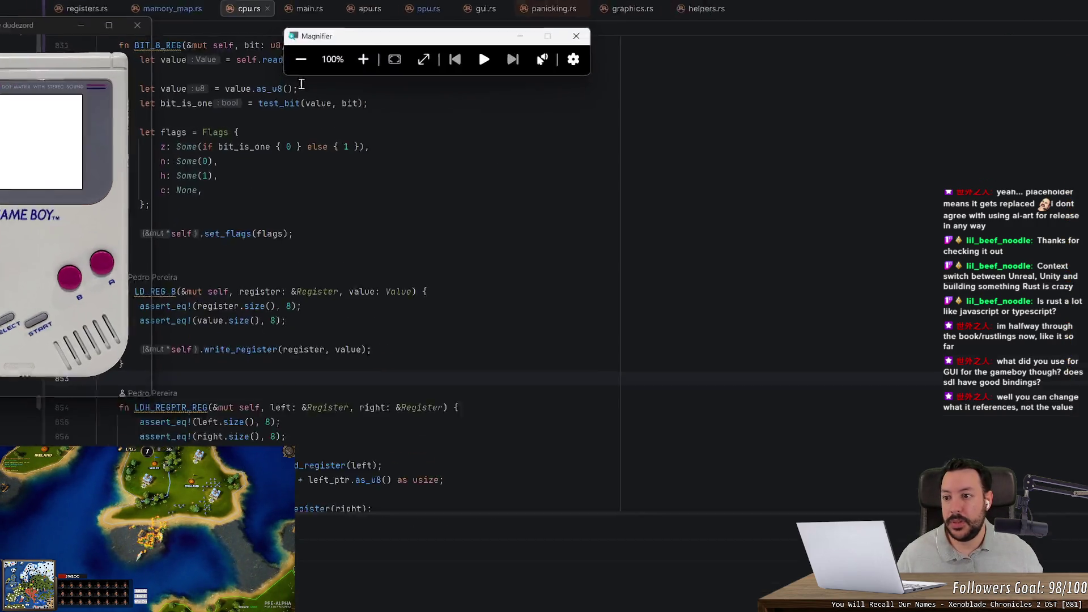
# - Start Super Mario Land and play the opening of World 1-1, hitting coin blocks
pyautogui.click(175, 81)
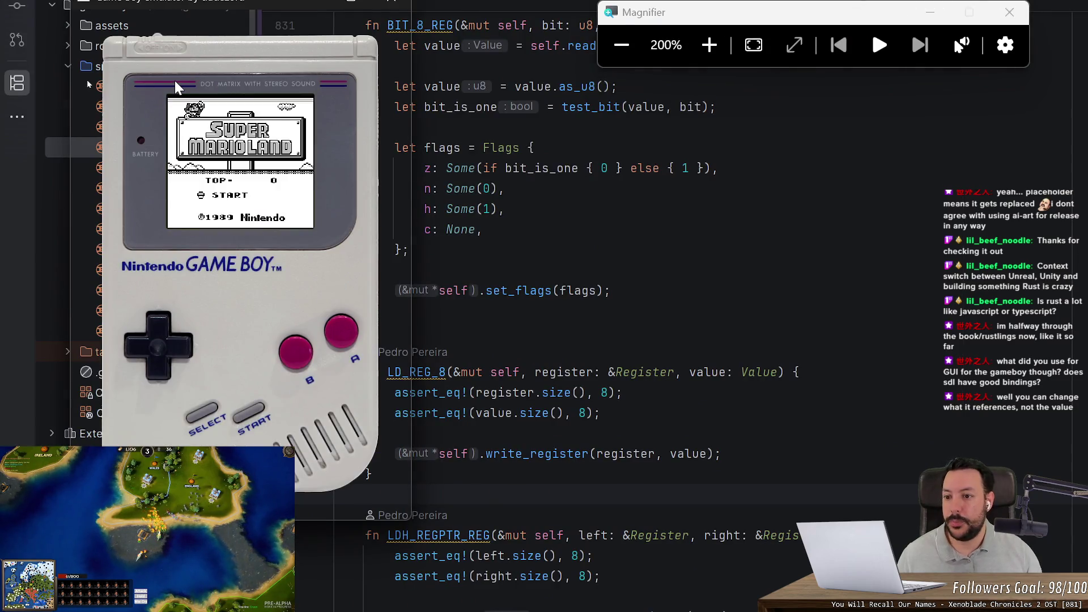
pyautogui.press('Return')
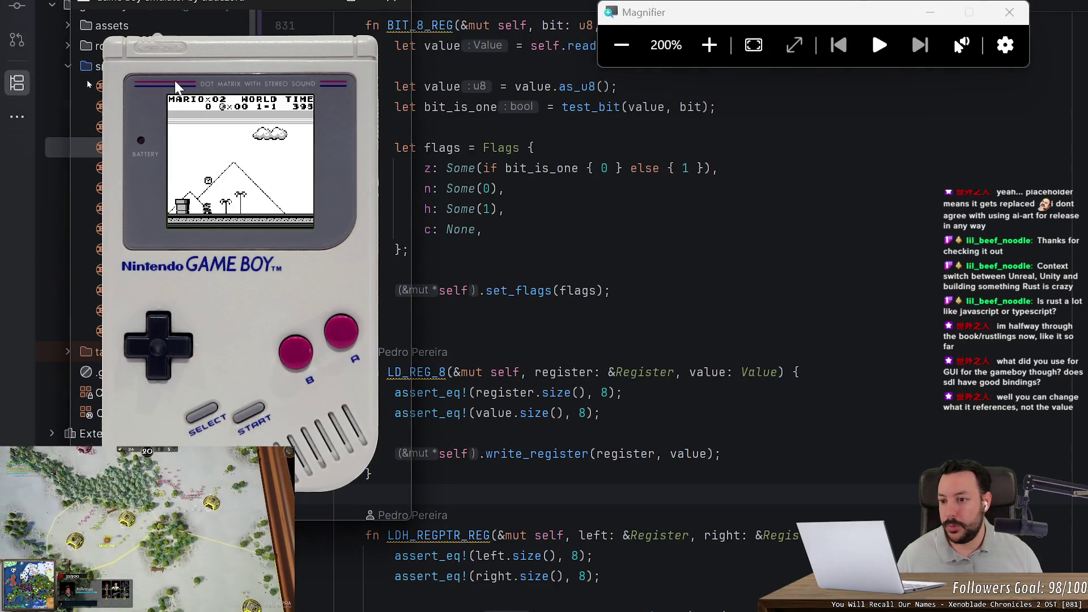
pyautogui.press('z')
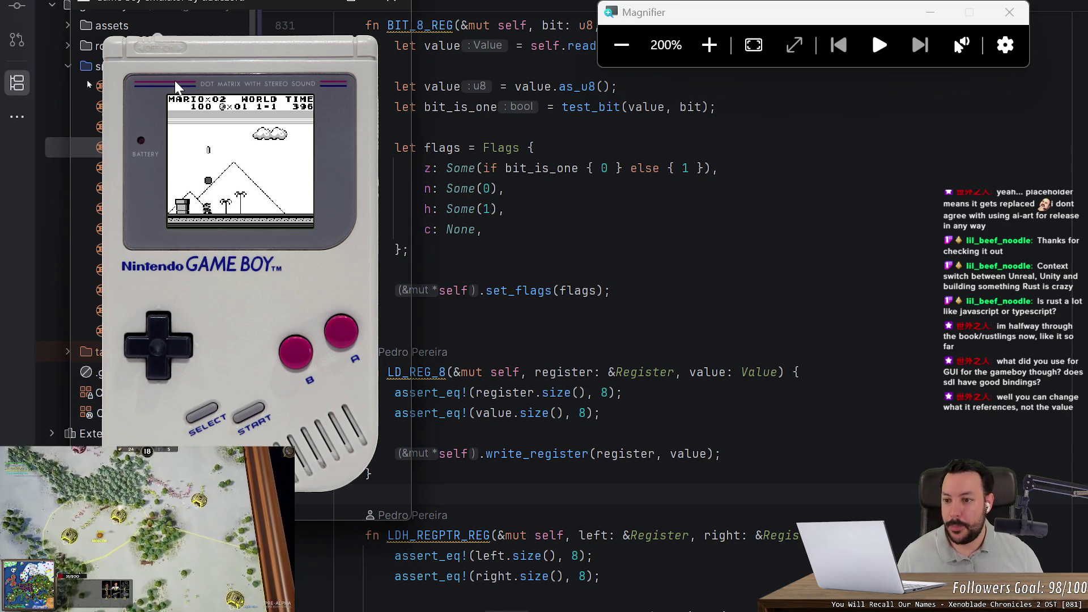
pyautogui.press('Right')
pyautogui.press('z')
pyautogui.press('Right')
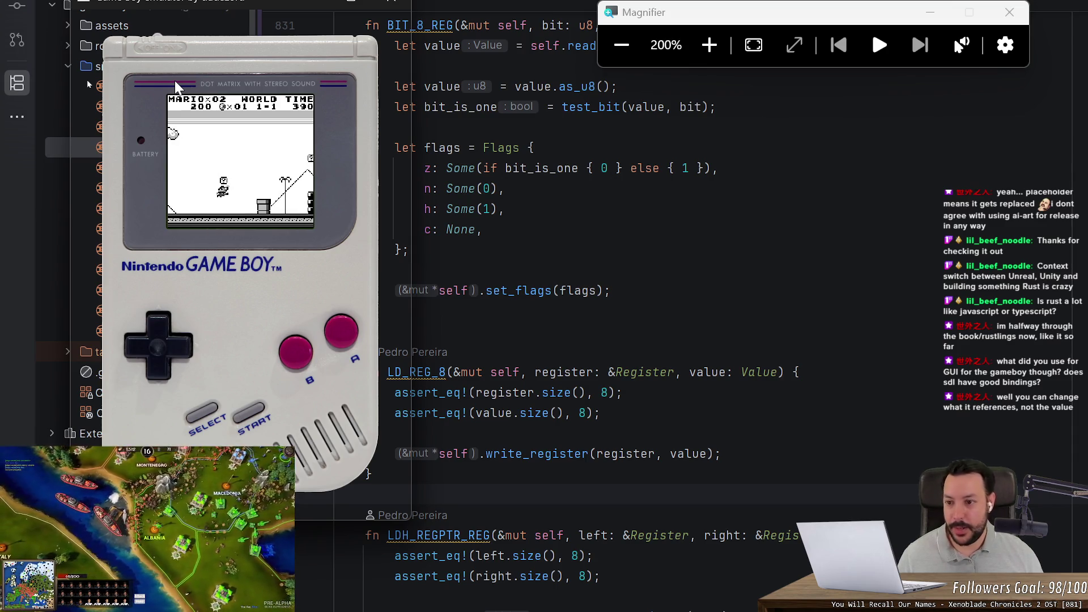
pyautogui.press('Right')
pyautogui.press('z')
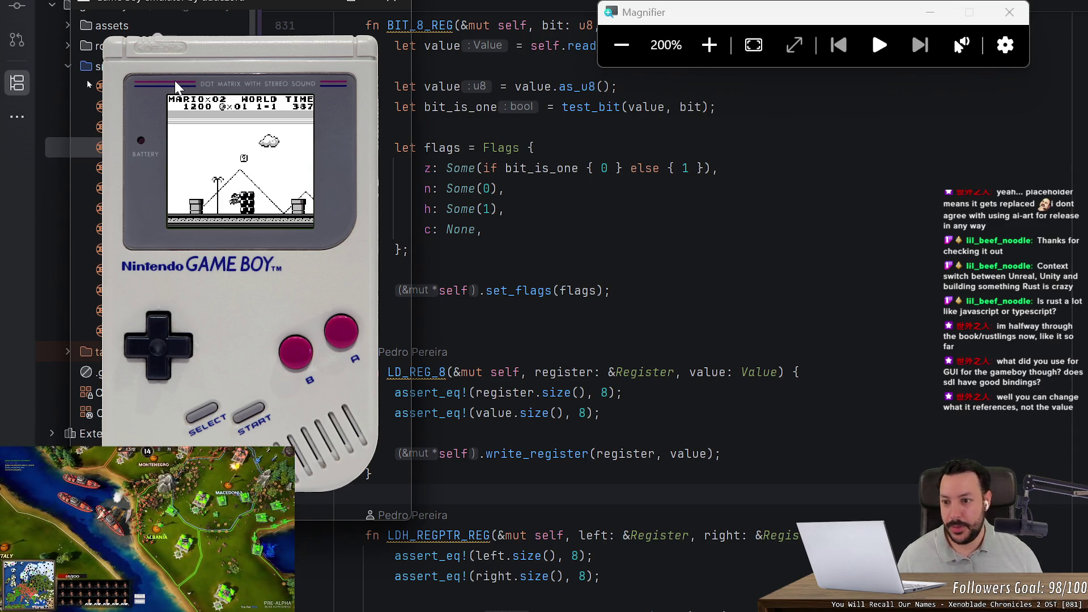
pyautogui.press('Right')
pyautogui.press('z')
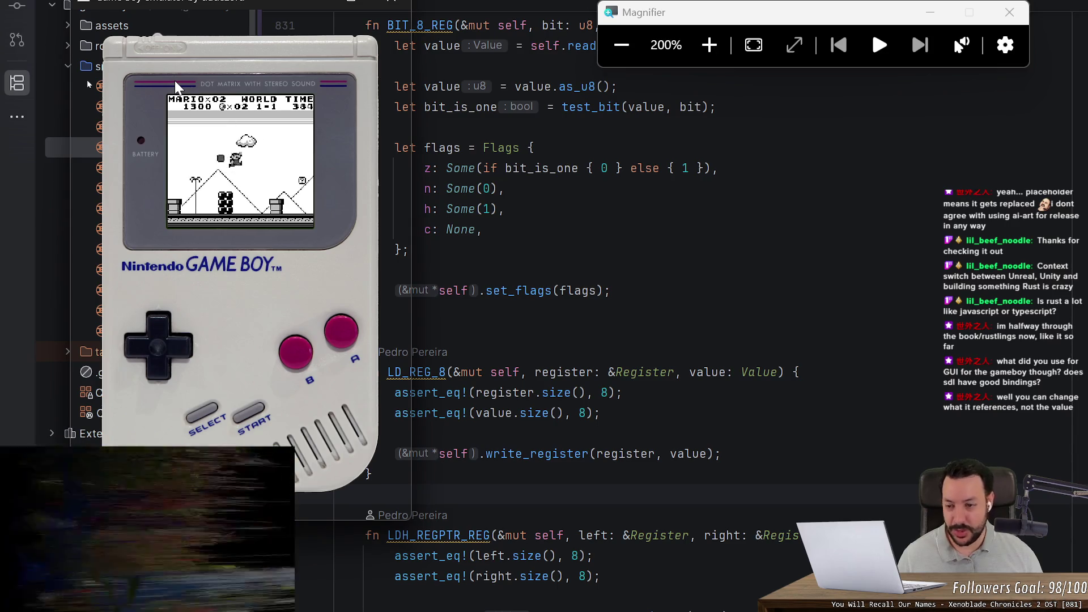
pyautogui.press('Right')
pyautogui.press('z')
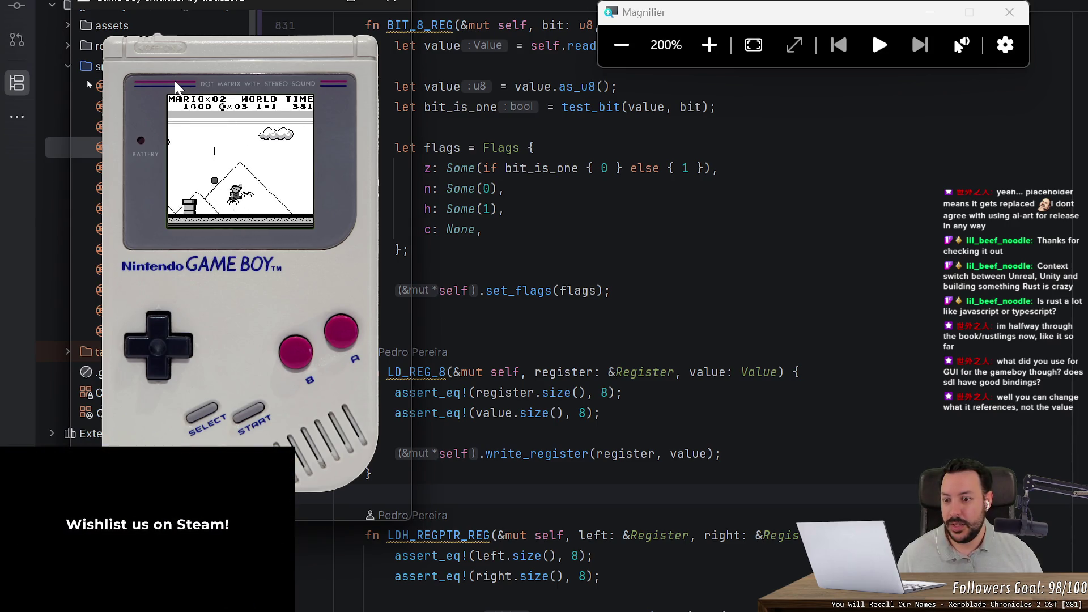
pyautogui.press('Right')
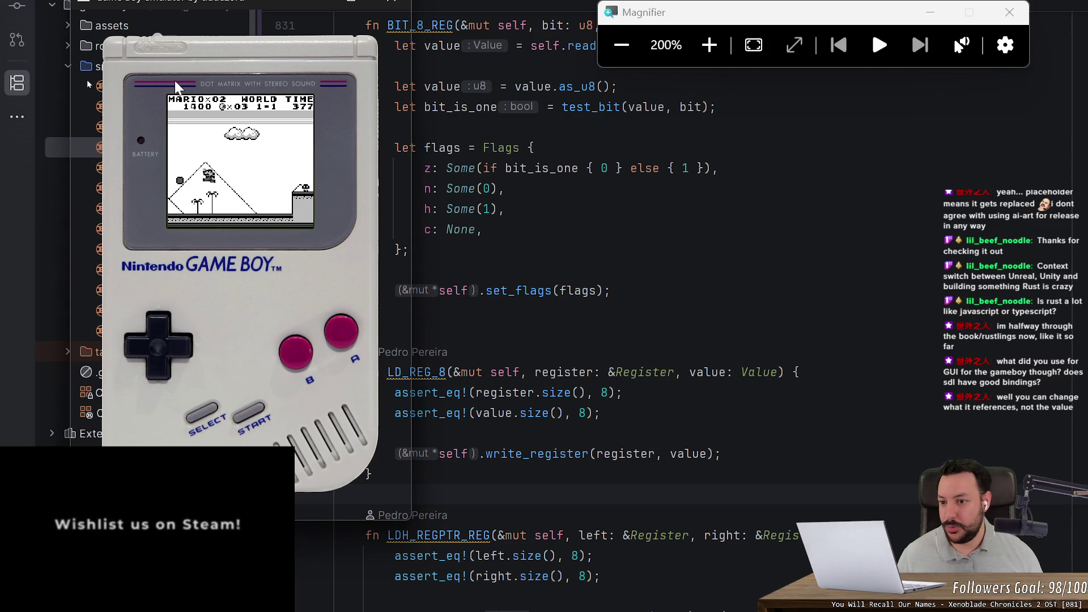
# - Continue through World 1-1 to 4100 points and 15 coins, then restore magnification to 100%
pyautogui.press('Right')
pyautogui.press('z')
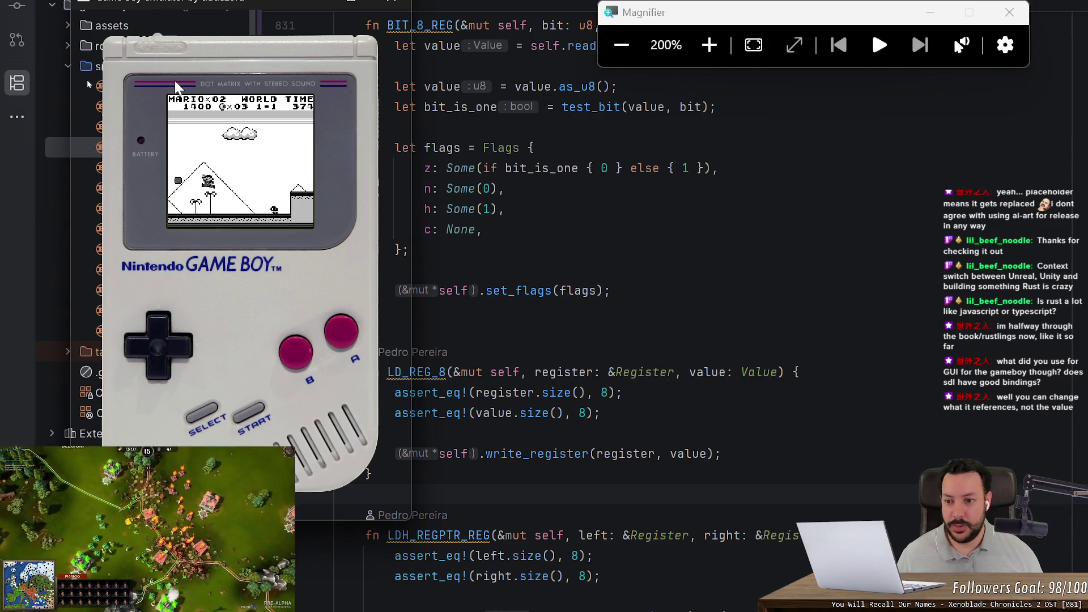
pyautogui.press('Right')
pyautogui.press('z')
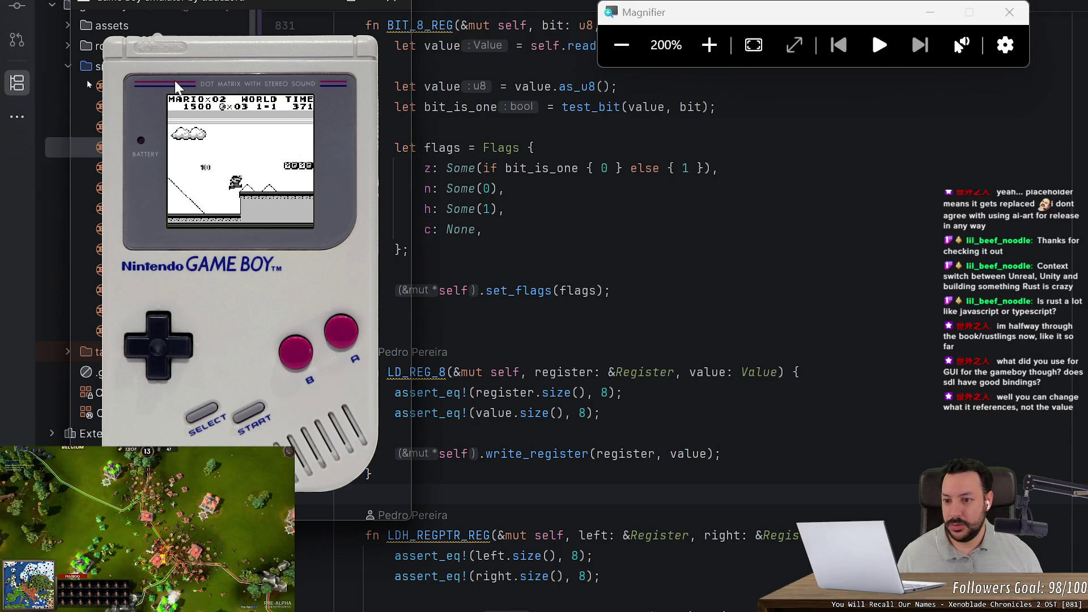
pyautogui.press('Right')
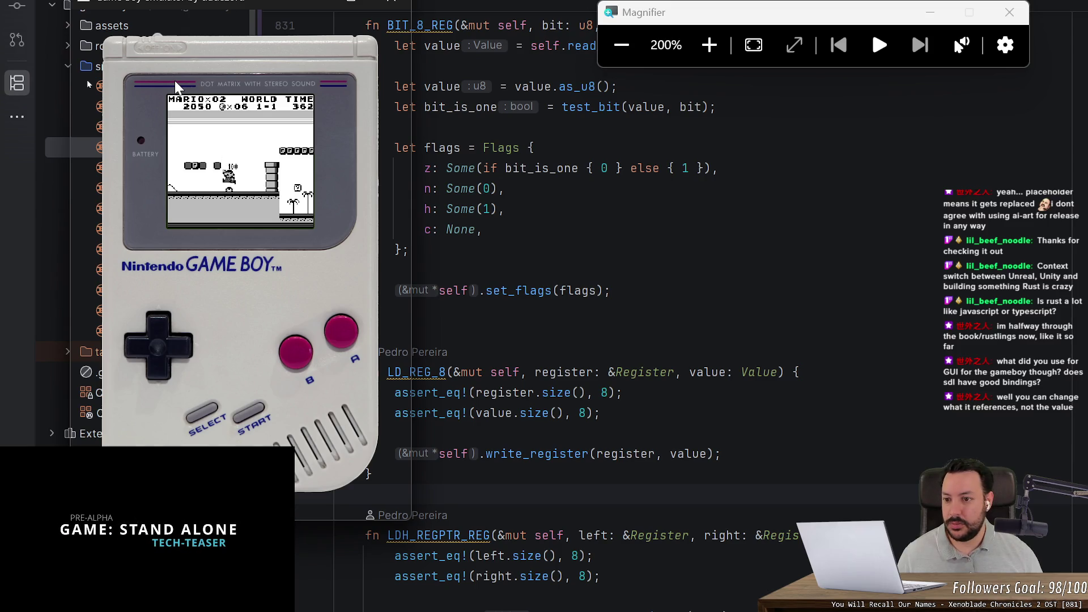
pyautogui.press('Right')
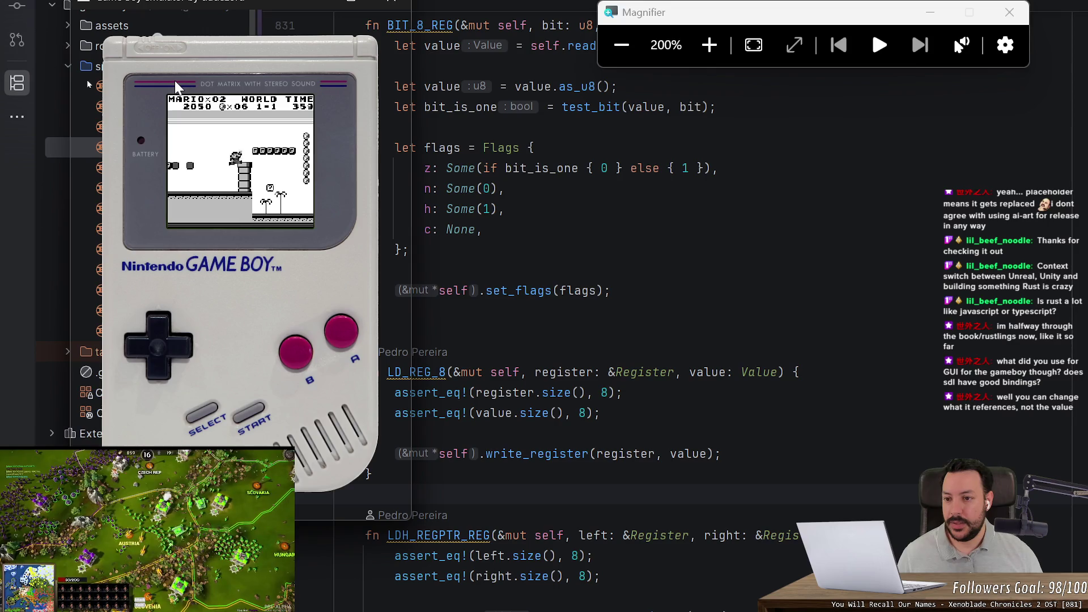
pyautogui.press('Right')
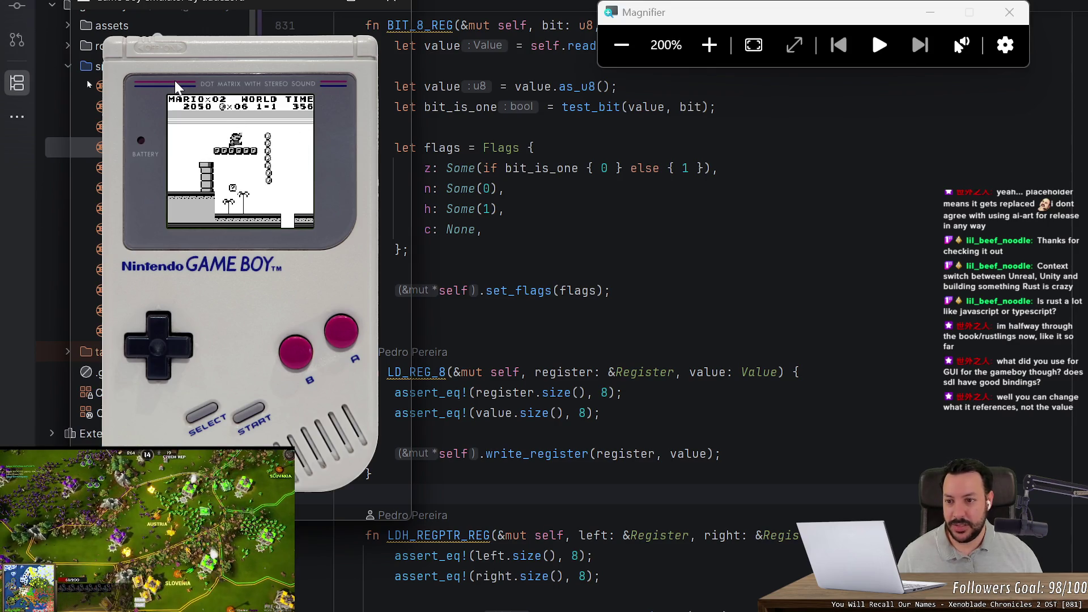
pyautogui.press('Left')
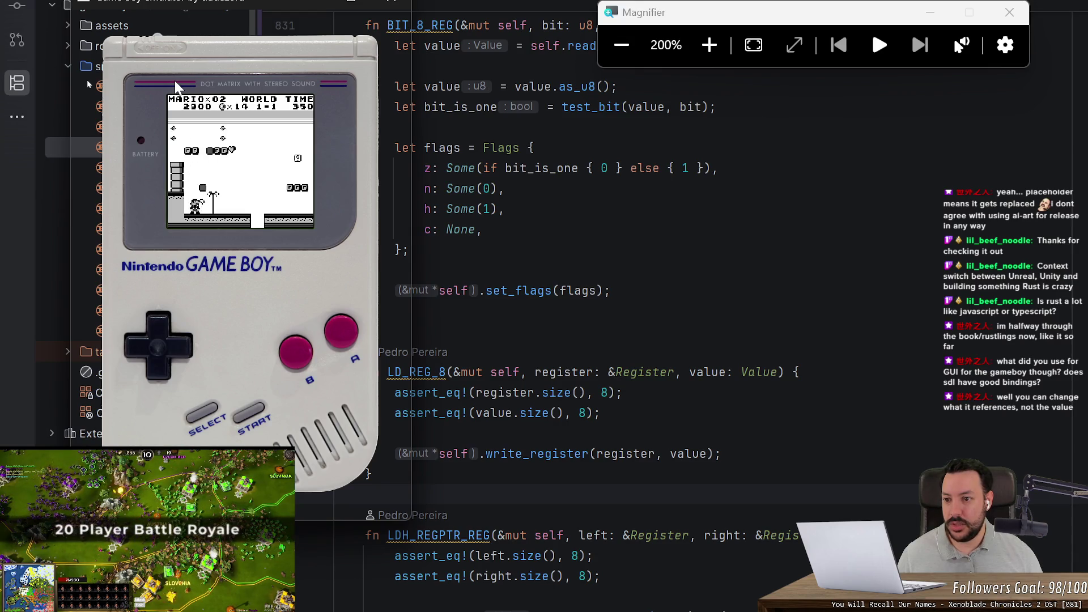
pyautogui.press('Right')
pyautogui.press('Right')
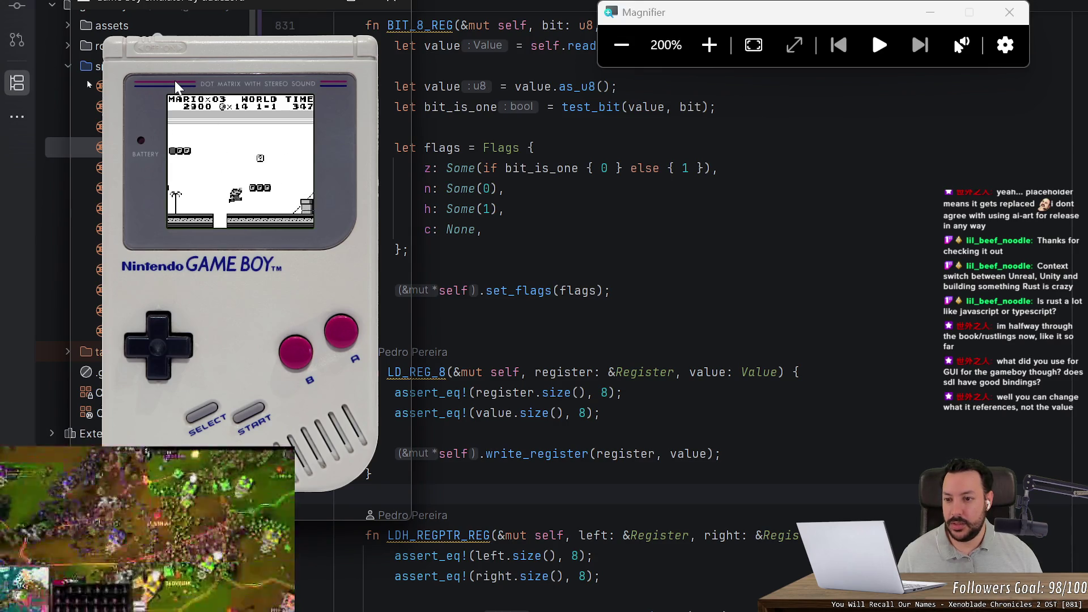
pyautogui.press('Right')
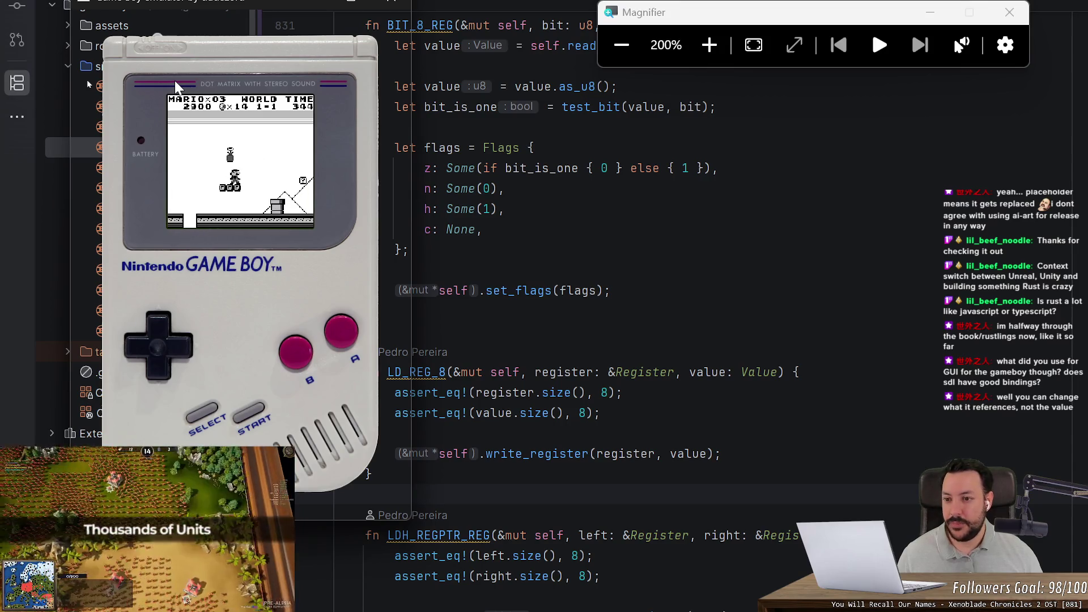
pyautogui.press('Right')
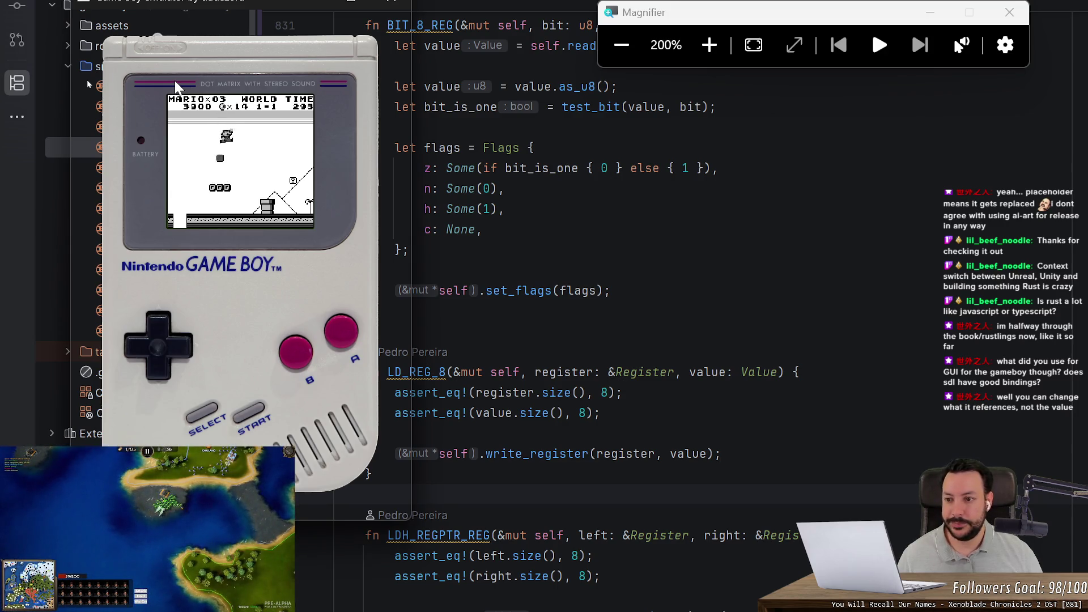
pyautogui.press('Right')
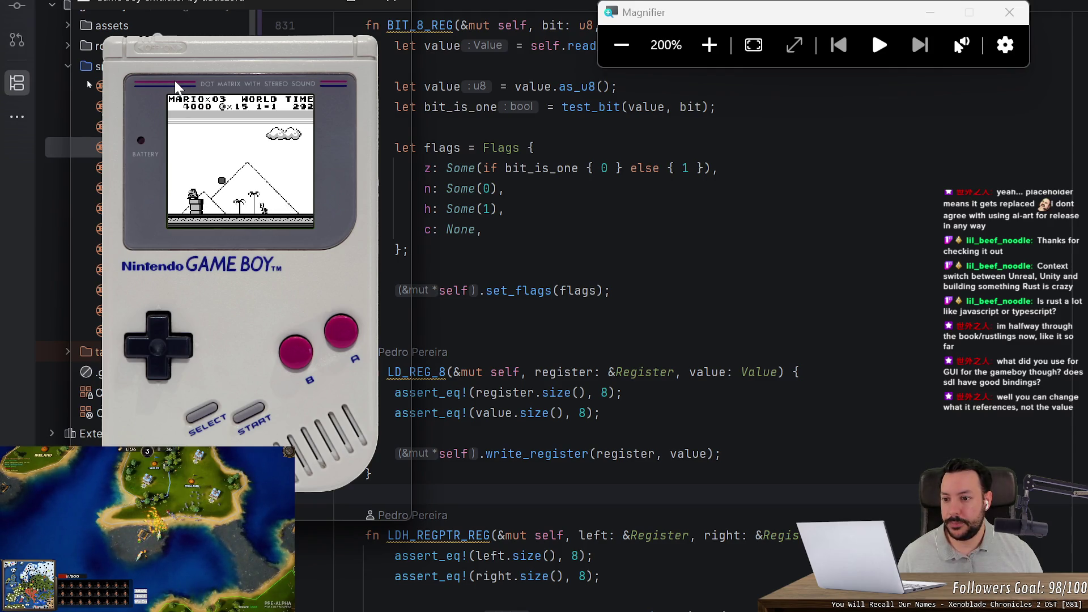
pyautogui.press('Right')
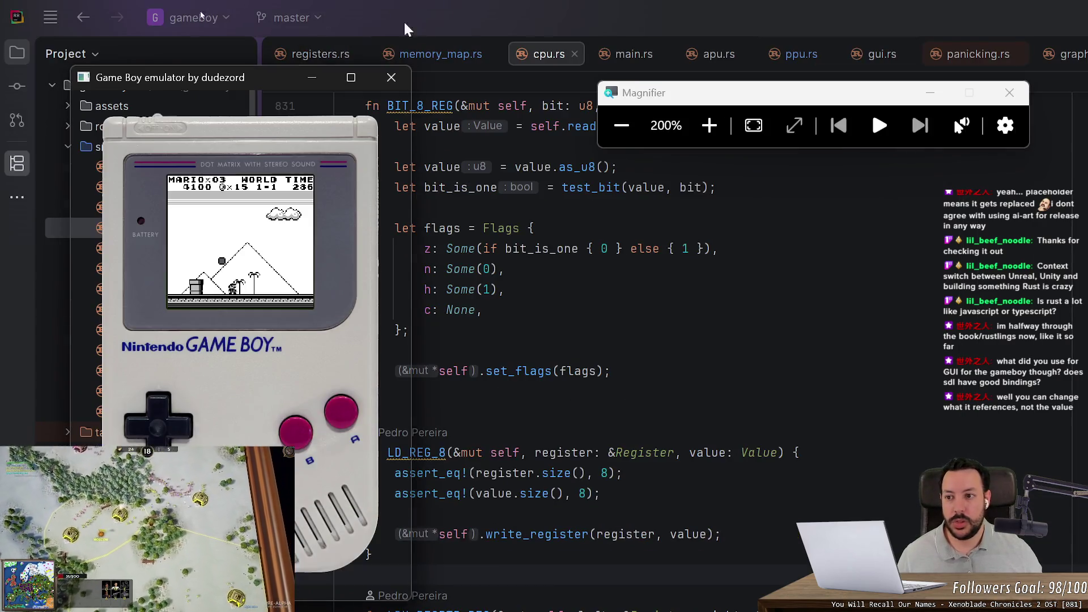
pyautogui.click(621, 122)
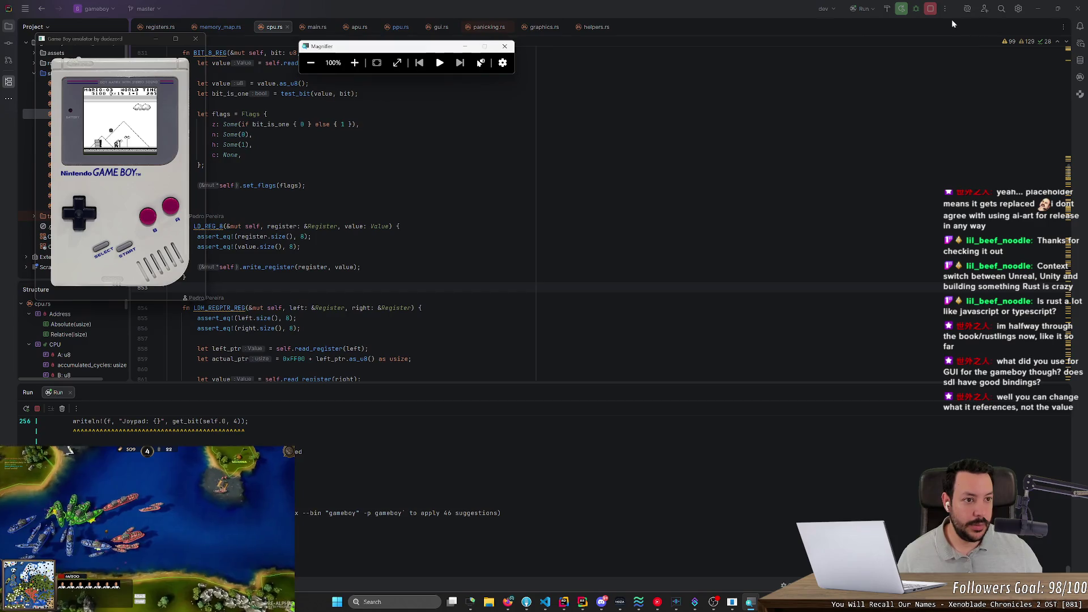
# - Stop the emulator run with Ctrl+F2 and open Cargo.toml from the project files
pyautogui.hotkey('ctrl', 'F2')
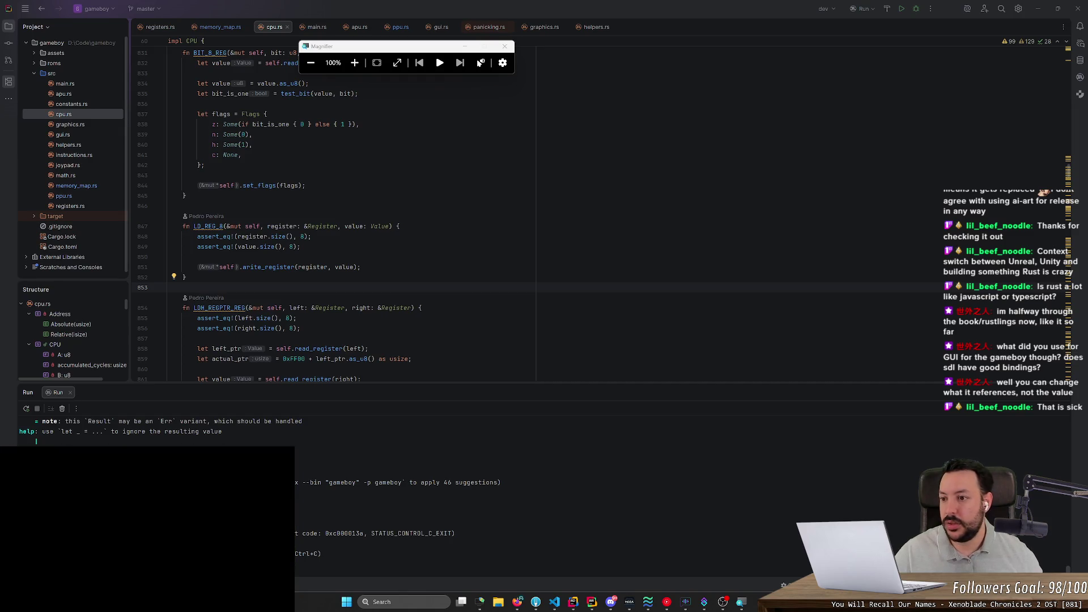
pyautogui.click(76, 246)
pyautogui.doubleClick(78, 248)
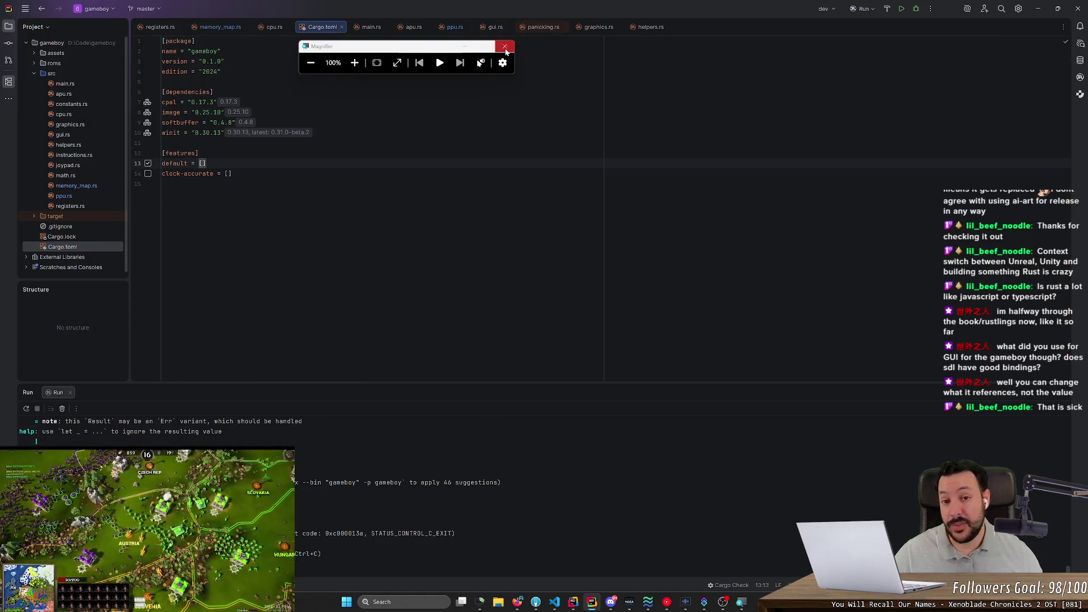
pyautogui.press('super+Escape')
pyautogui.press('Down')
pyautogui.press('Down')
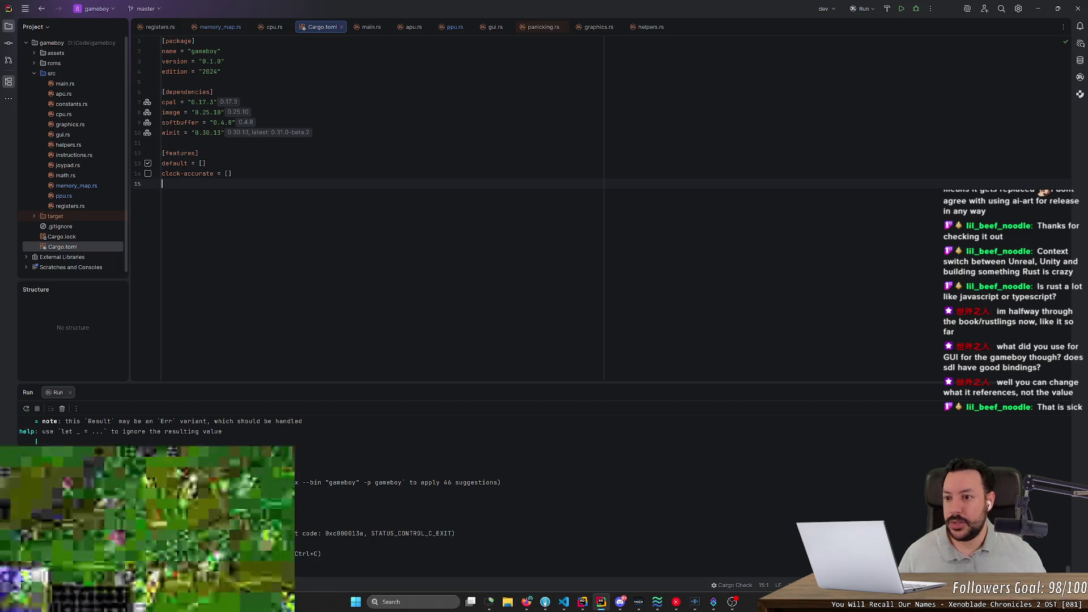
pyautogui.doubleClick(171, 133)
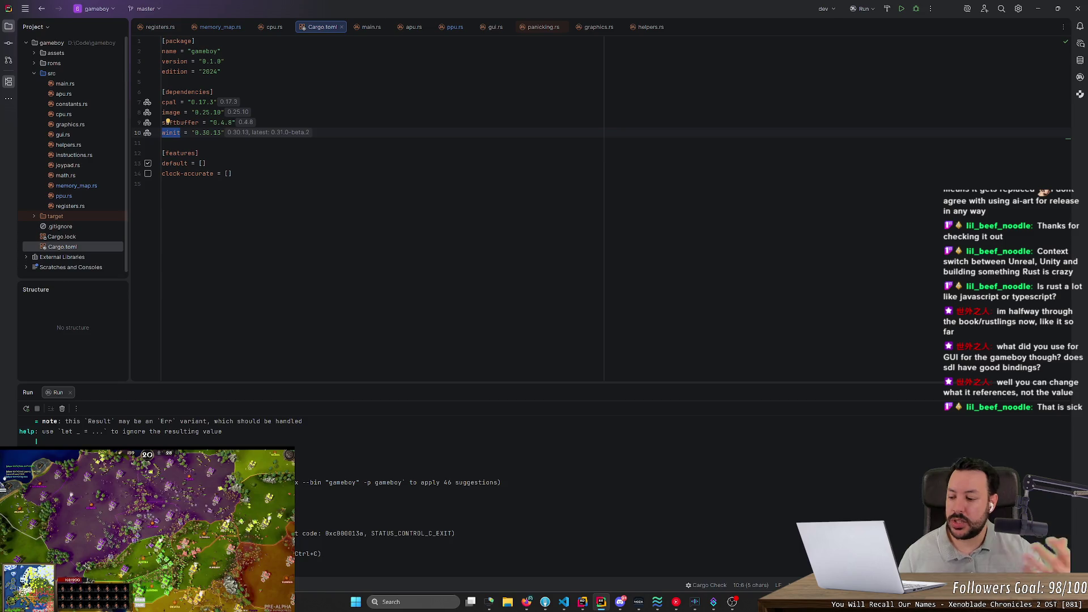
pyautogui.press('Down')
pyautogui.press('Down')
pyautogui.press('End')
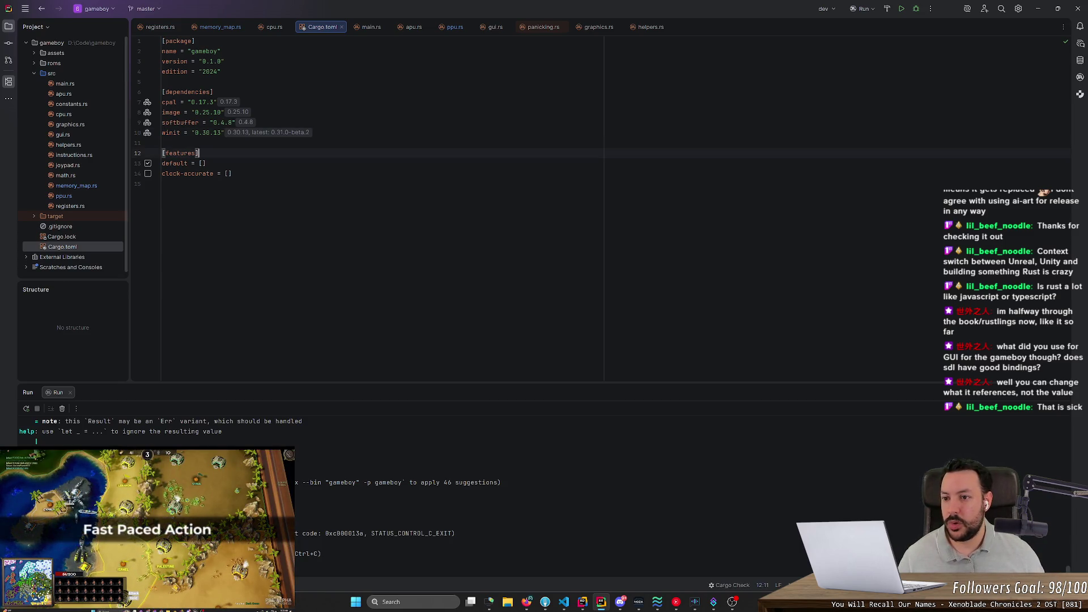
pyautogui.press('Up')
pyautogui.press('Up')
pyautogui.hotkey('ctrl', 'b')
pyautogui.hotkey('ctrl', 'F4')
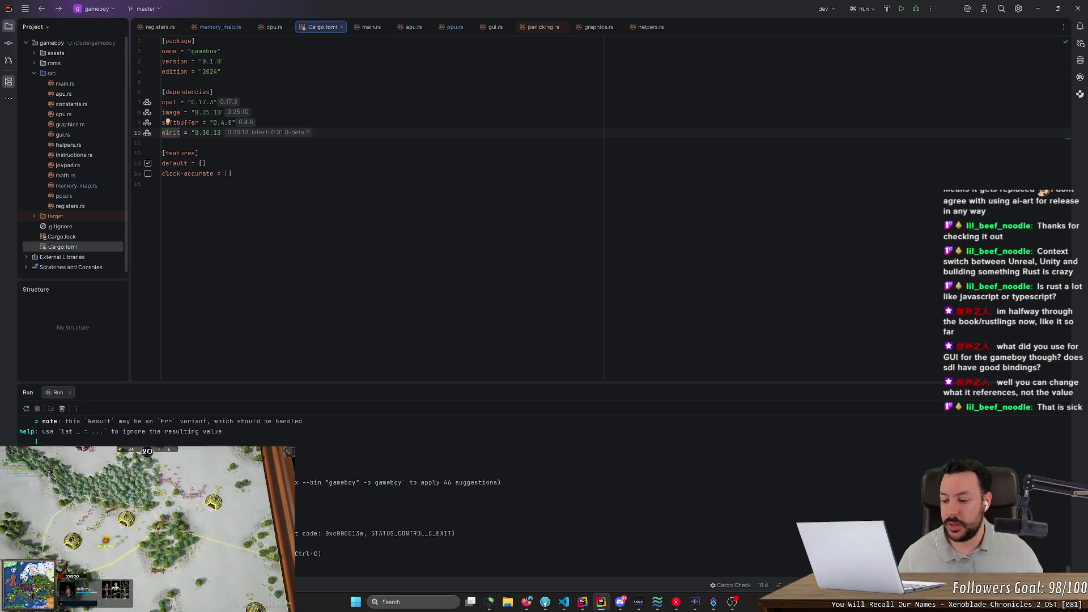
# - Open assets/gameboy.png from the Project tree, then open gui.rs
pyautogui.click(34, 53)
pyautogui.doubleClick(52, 60)
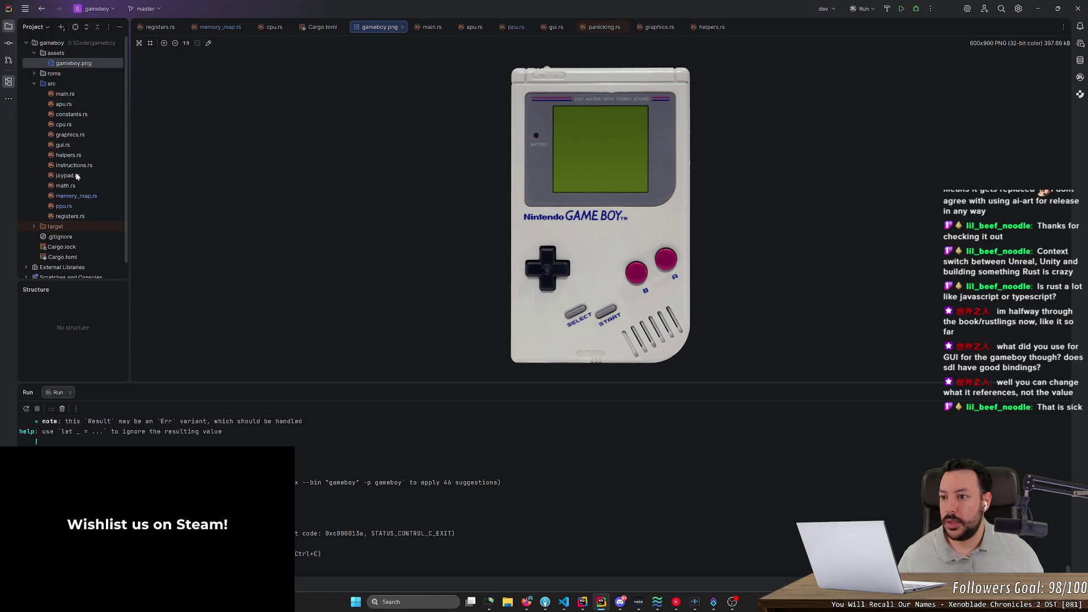
pyautogui.doubleClick(67, 145)
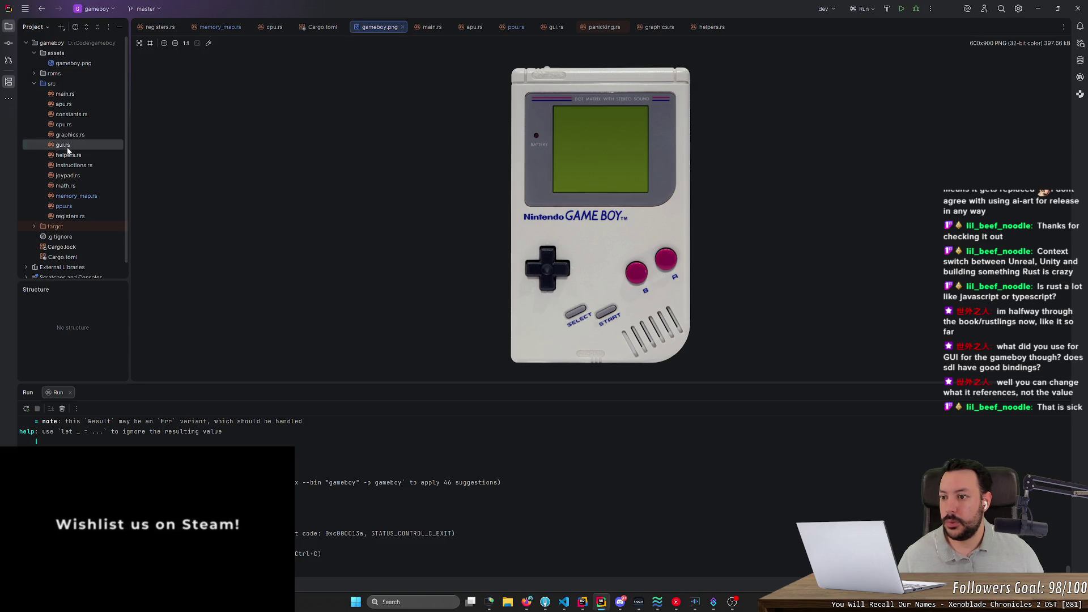
# - Scroll through gui.rs to review its window setup and event handling code
pyautogui.scroll(10, 340, 227)
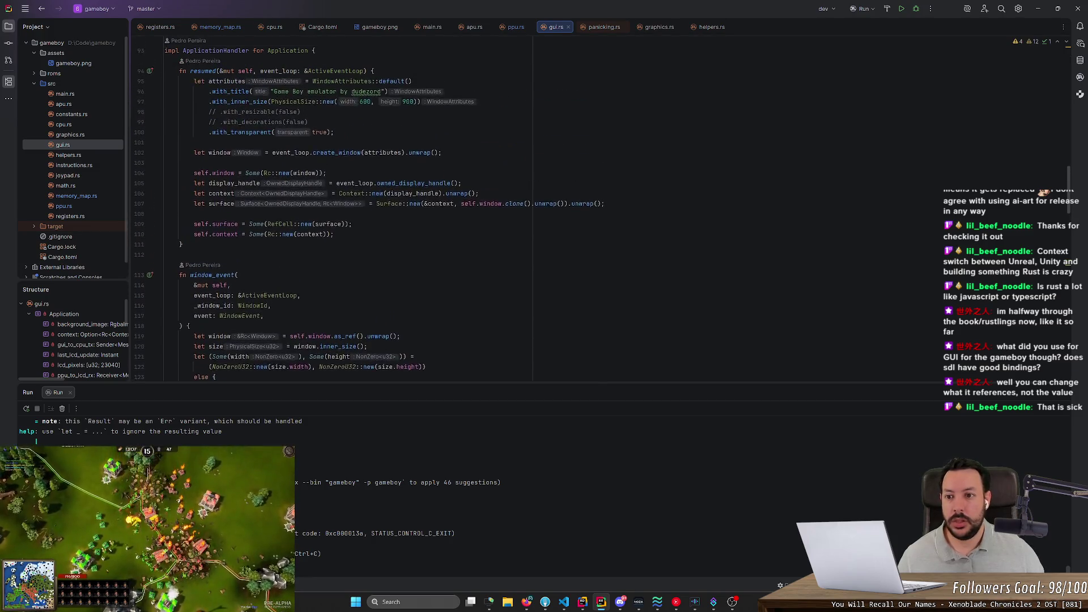
pyautogui.scroll(8, 340, 227)
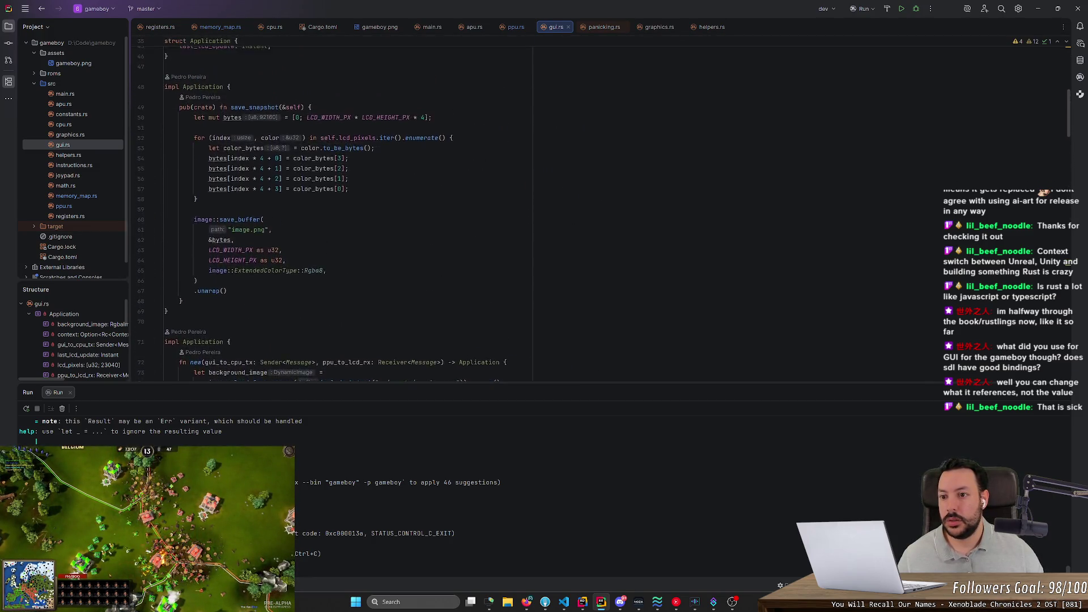
pyautogui.scroll(-12, 340, 227)
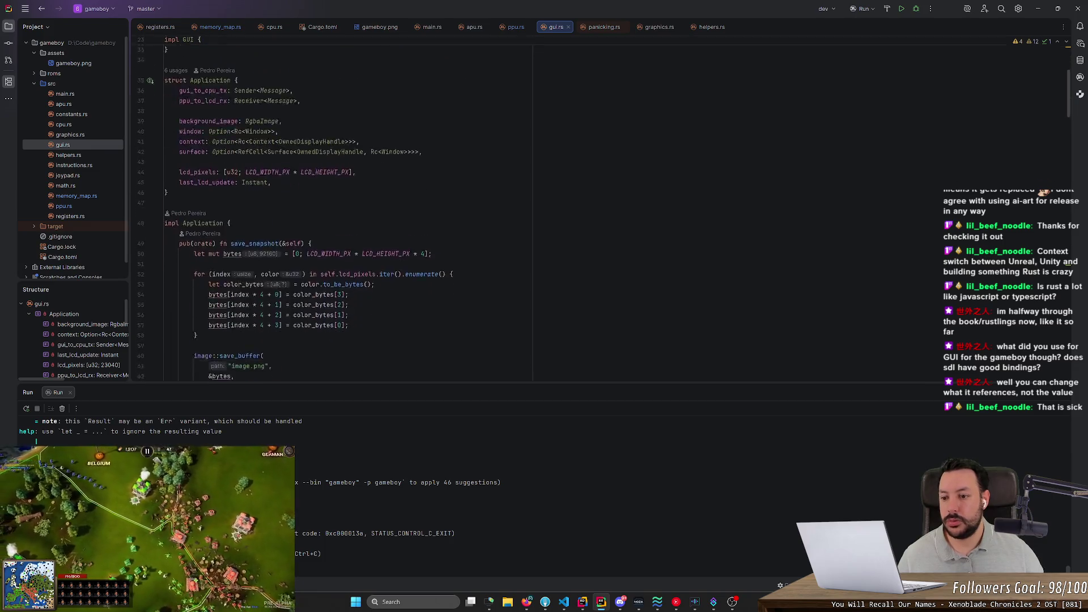
pyautogui.scroll(-10, 340, 227)
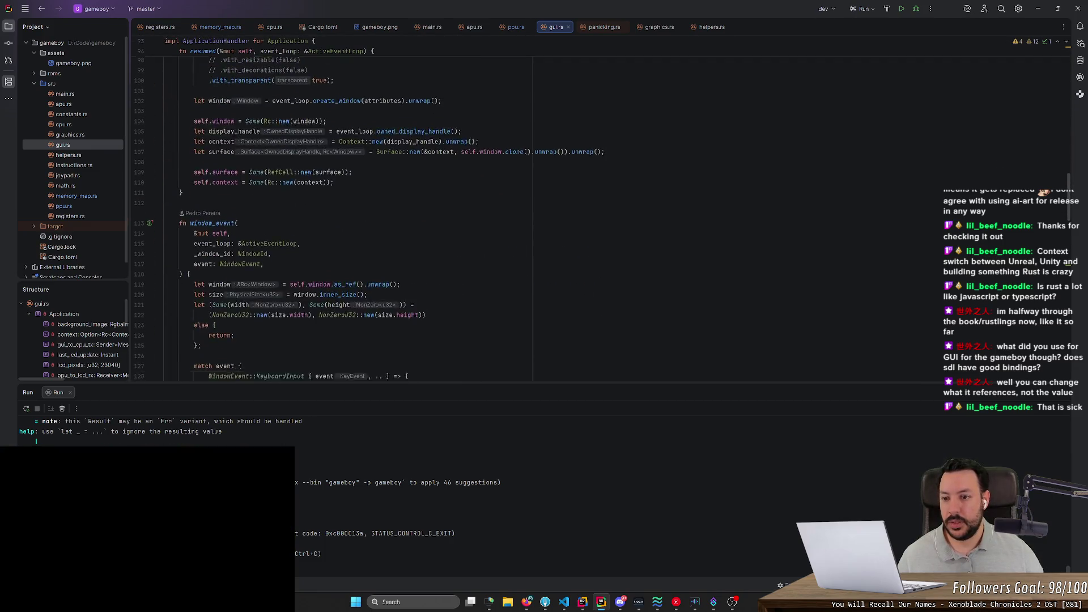
pyautogui.scroll(-20, 340, 227)
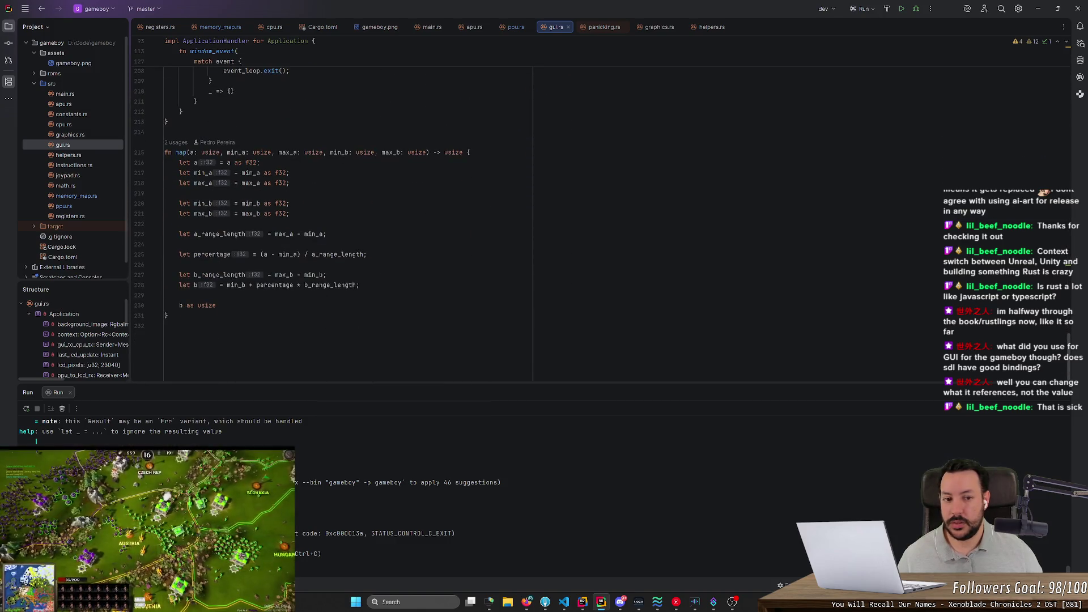
pyautogui.moveTo(1069, 347); pyautogui.dragTo(1068, 154)
# - Uncomment with_resizable(false) and with_decorations(false) in gui.rs and run the emulator
pyautogui.moveTo(334, 294); pyautogui.dragTo(164, 284)
pyautogui.hotkey('ctrl', '/')
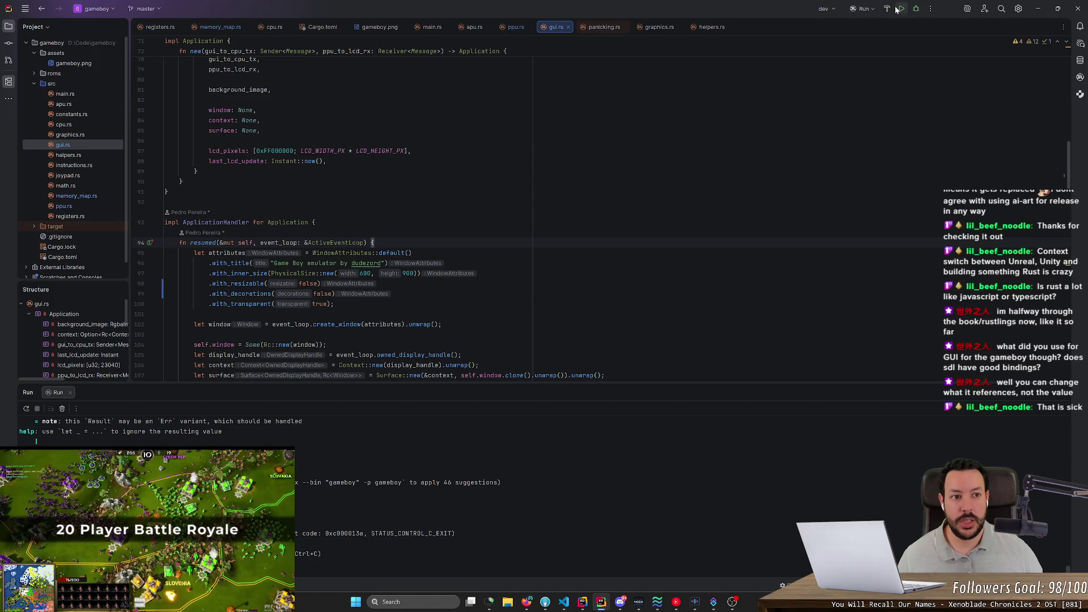
pyautogui.click(901, 8)
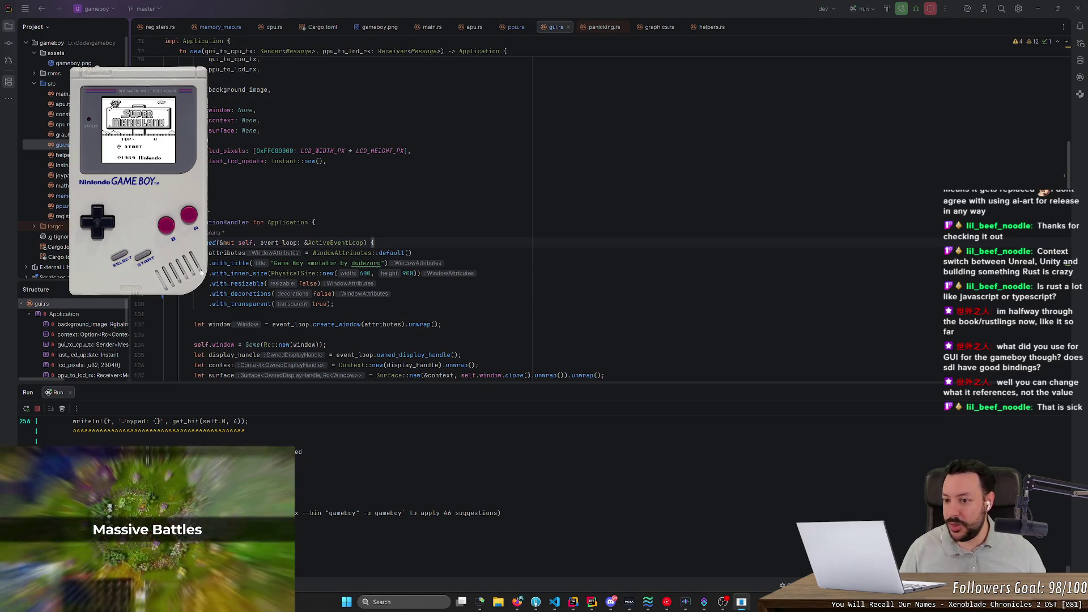
# - Stop the running emulator and bring gameboy.png back into view
pyautogui.click(930, 8)
pyautogui.doubleClick(101, 63)
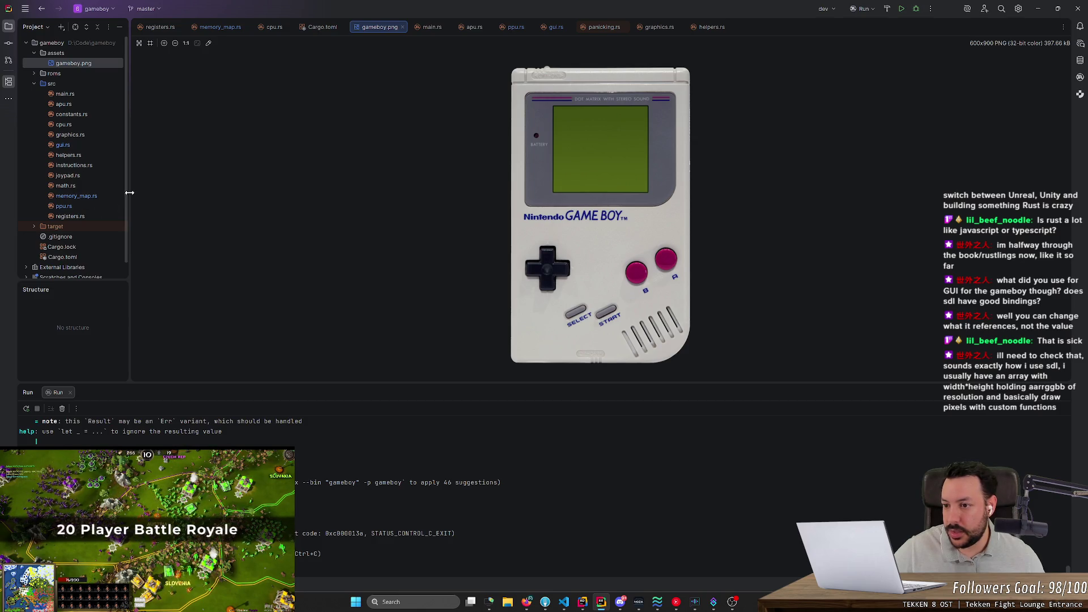
# - Open the Cargo.toml manifest from the Project tree
pyautogui.moveTo(124, 187)
pyautogui.mouseDown()
pyautogui.moveTo(123, 219)
pyautogui.moveTo(135, 151)
pyautogui.mouseUp()
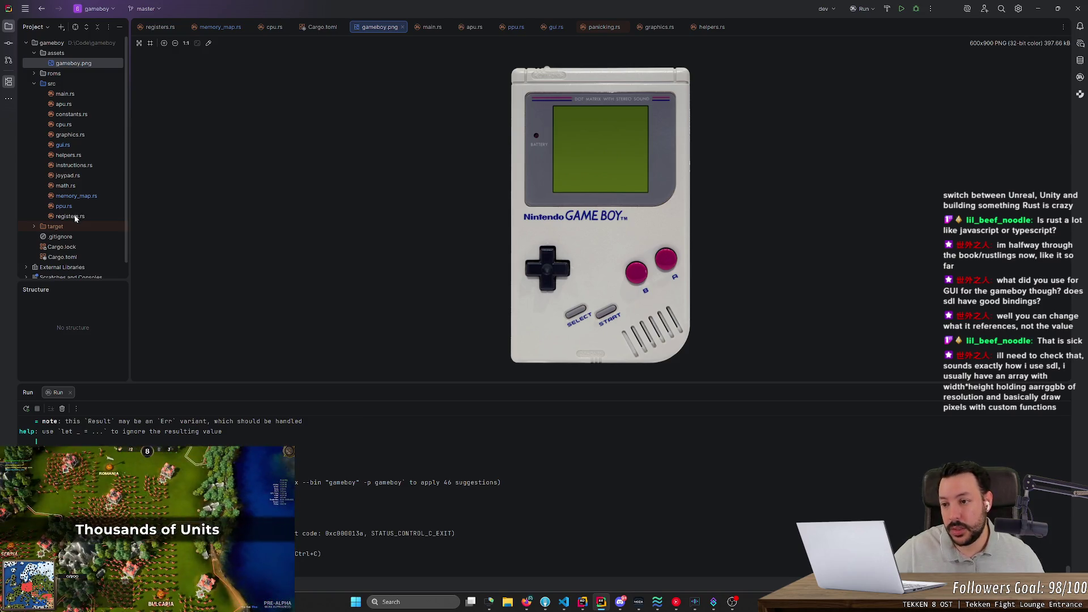
pyautogui.scroll(-1, 83, 258)
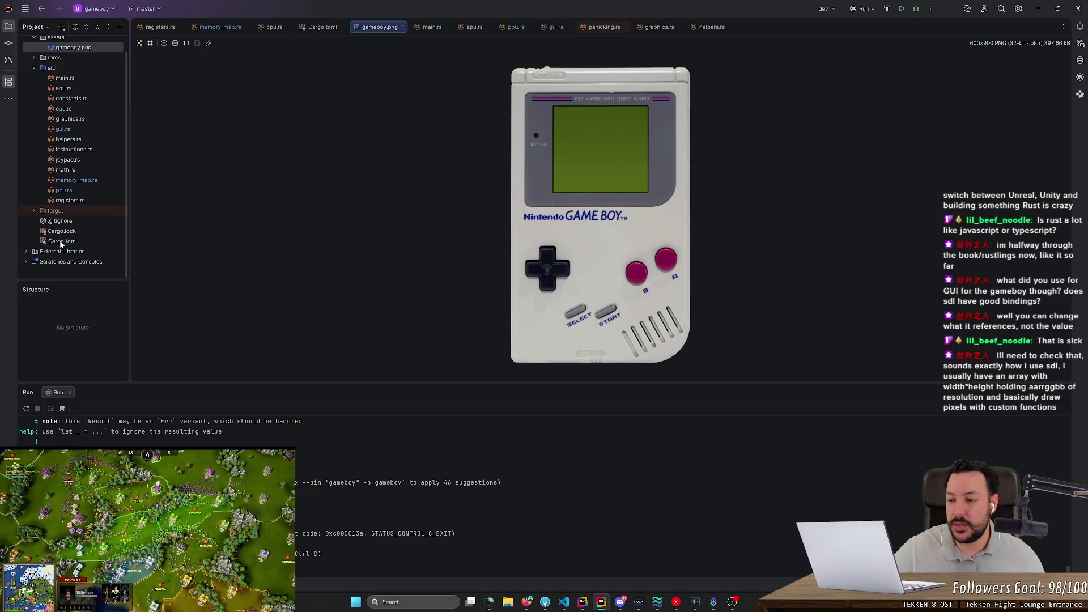
pyautogui.doubleClick(61, 242)
# - Put the caret on the winit dependency line and show winit's Quick Documentation
pyautogui.tripleClick(172, 132)
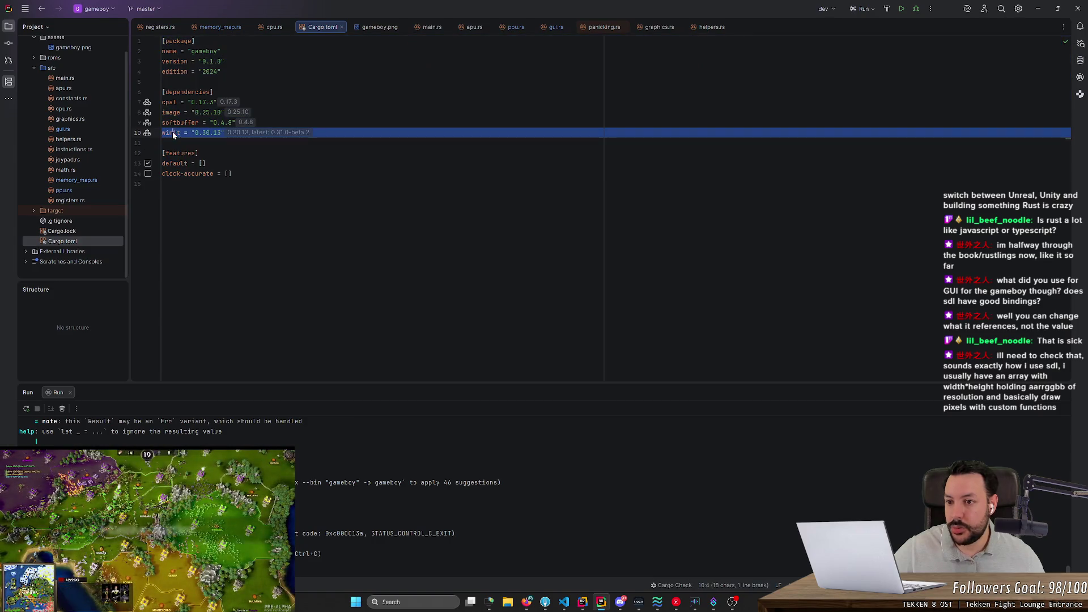
pyautogui.click(232, 174)
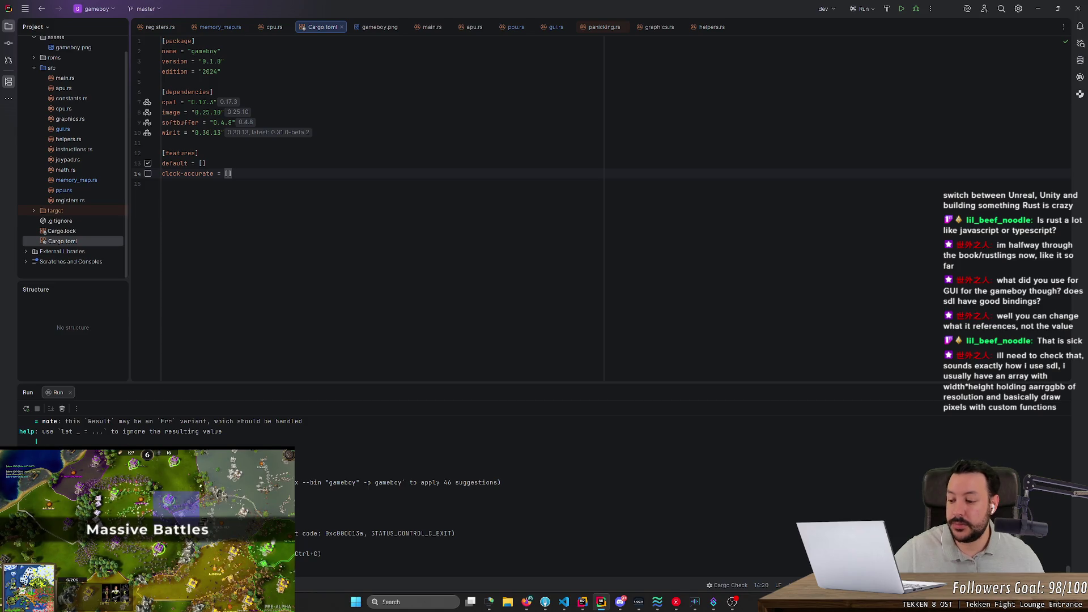
pyautogui.press('Up')
pyautogui.press('Up')
pyautogui.press('Up')
pyautogui.hotkey('shift', 'Home')
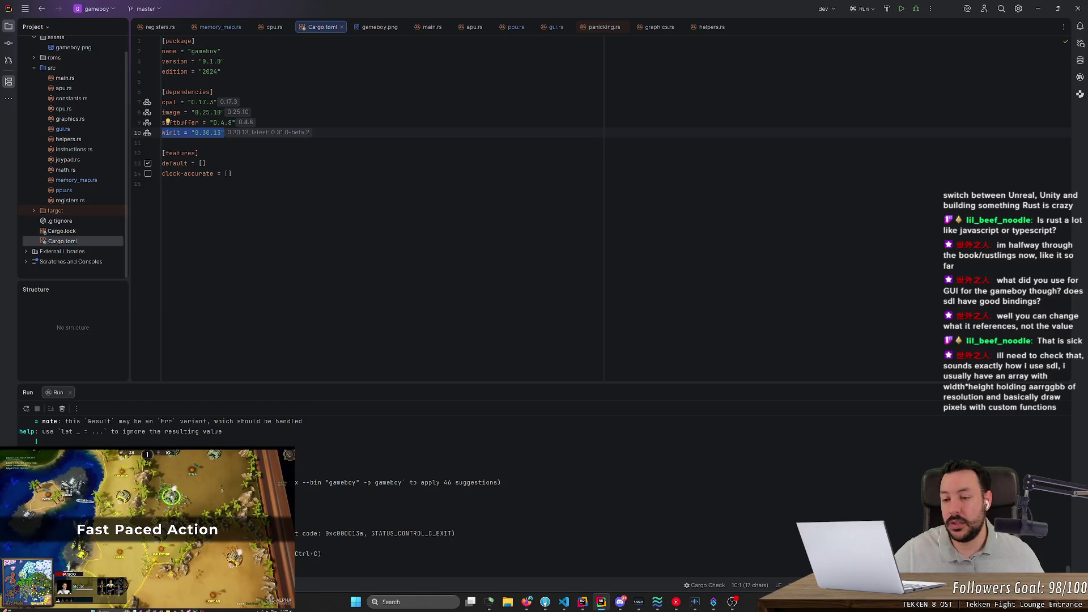
pyautogui.press('Down')
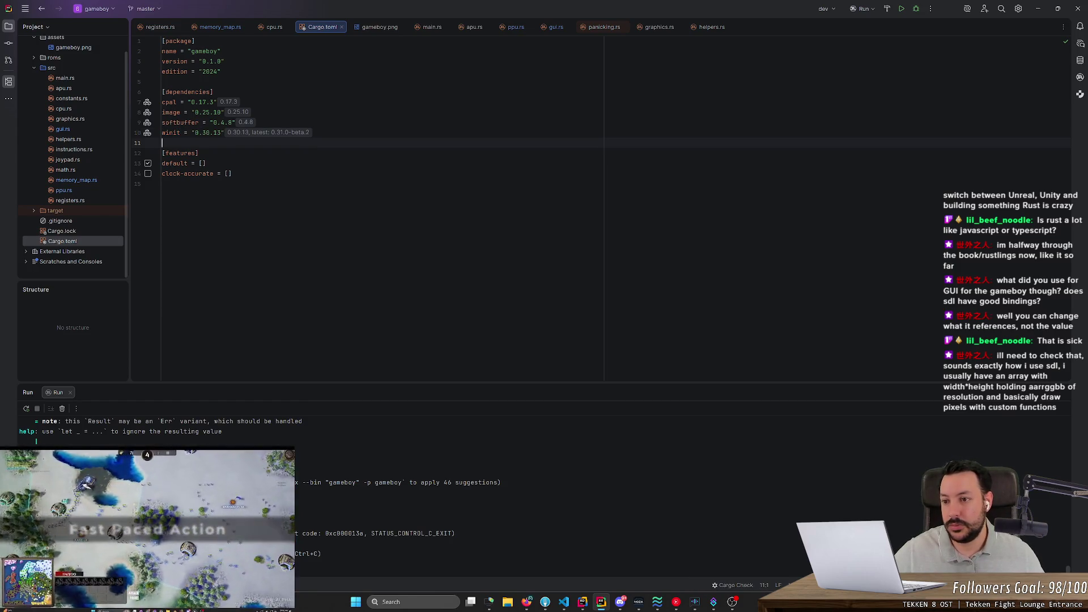
pyautogui.press('Up')
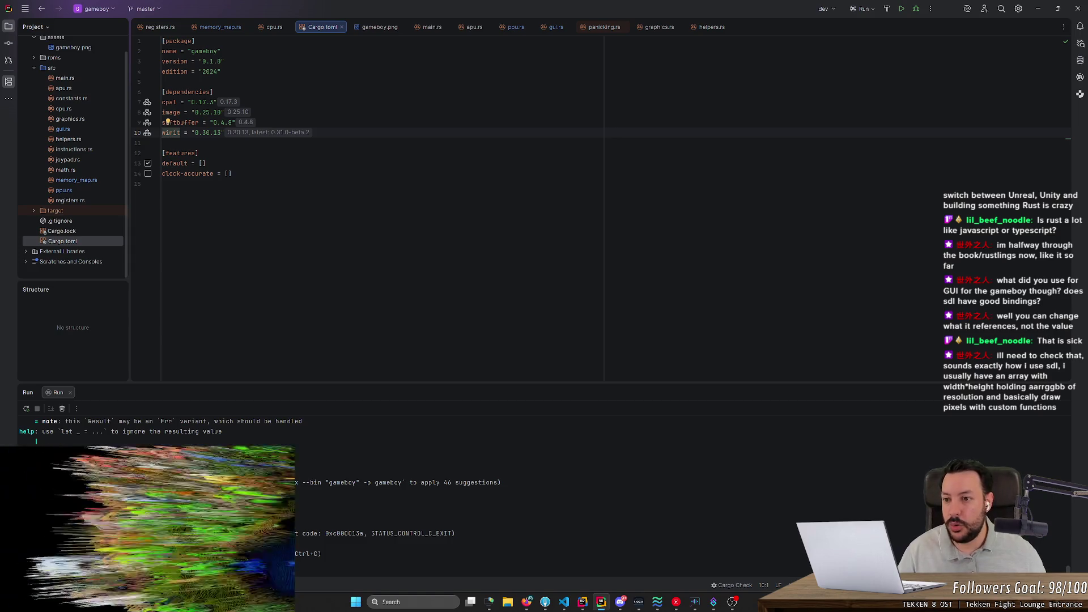
pyautogui.hotkey('ctrl', 'q')
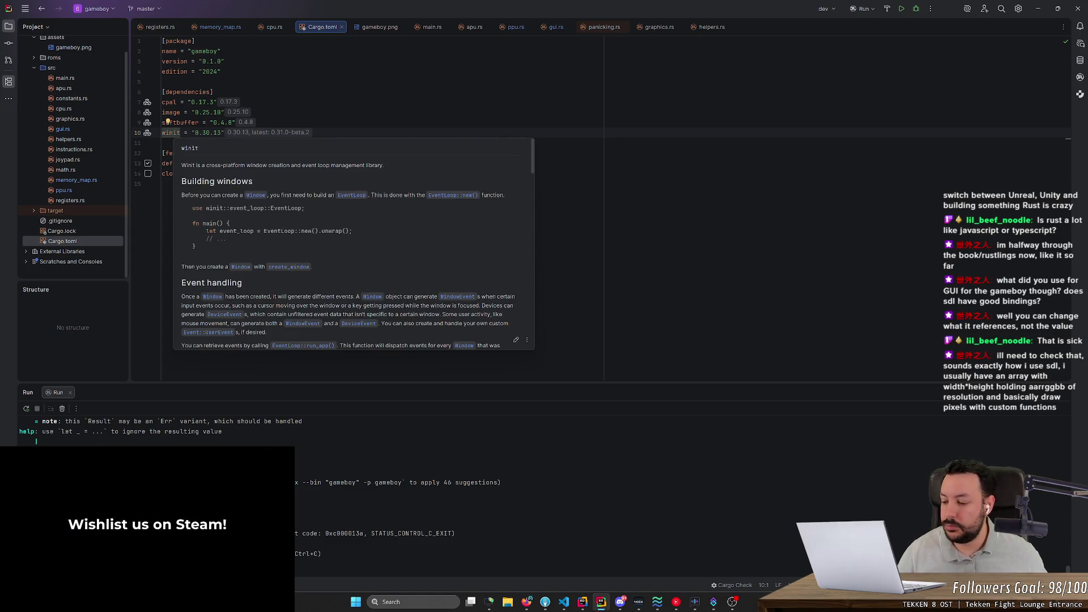
# - Close the winit documentation popup and settle back in the manifest, with winit at 0.30.13
pyautogui.click(162, 183)
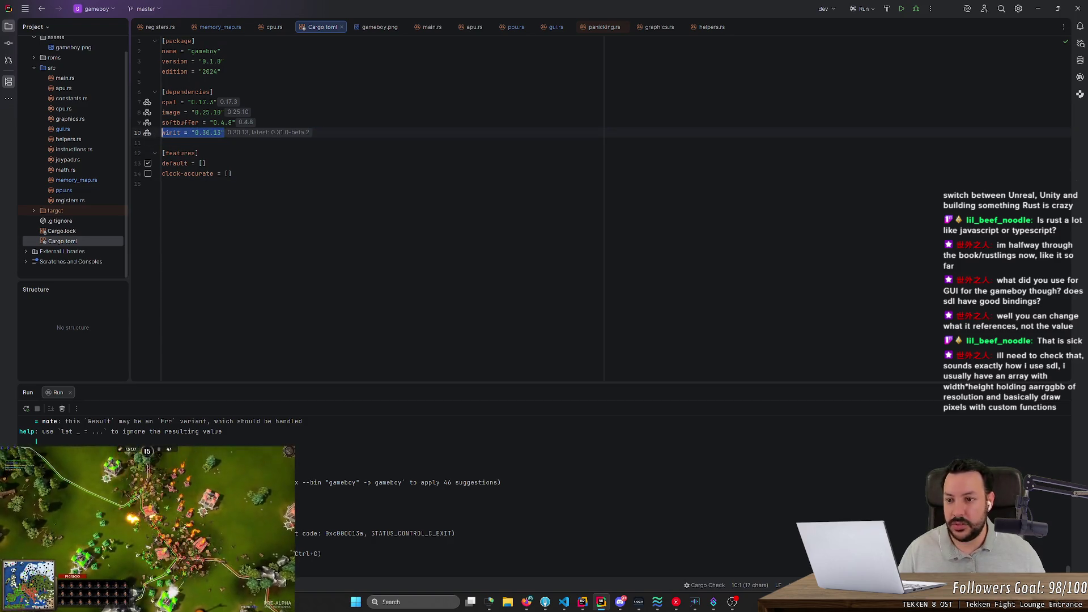
pyautogui.click(199, 154)
pyautogui.click(162, 143)
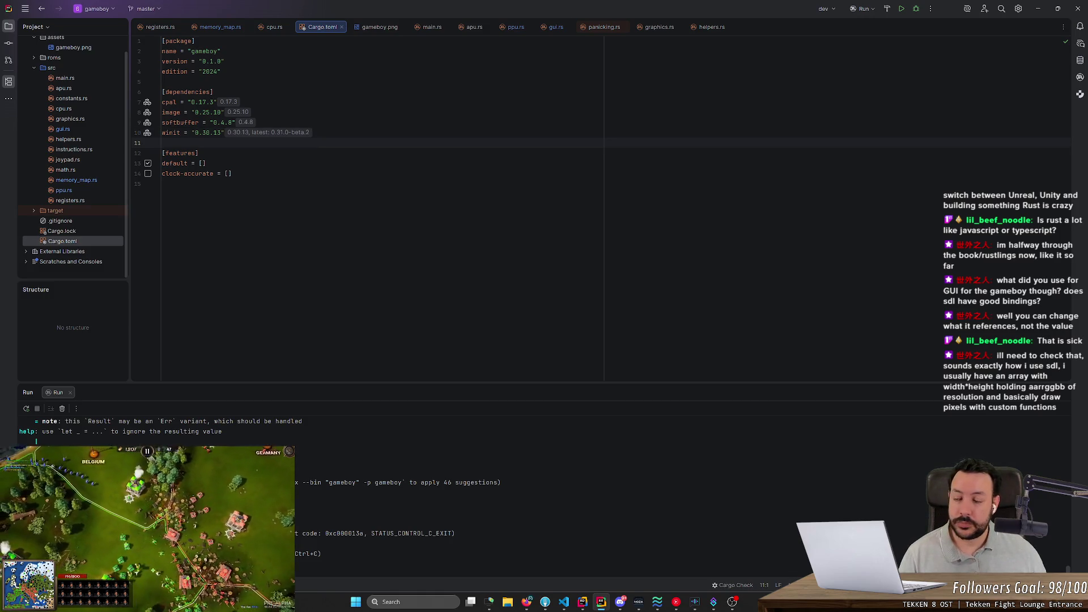
pyautogui.click(169, 133)
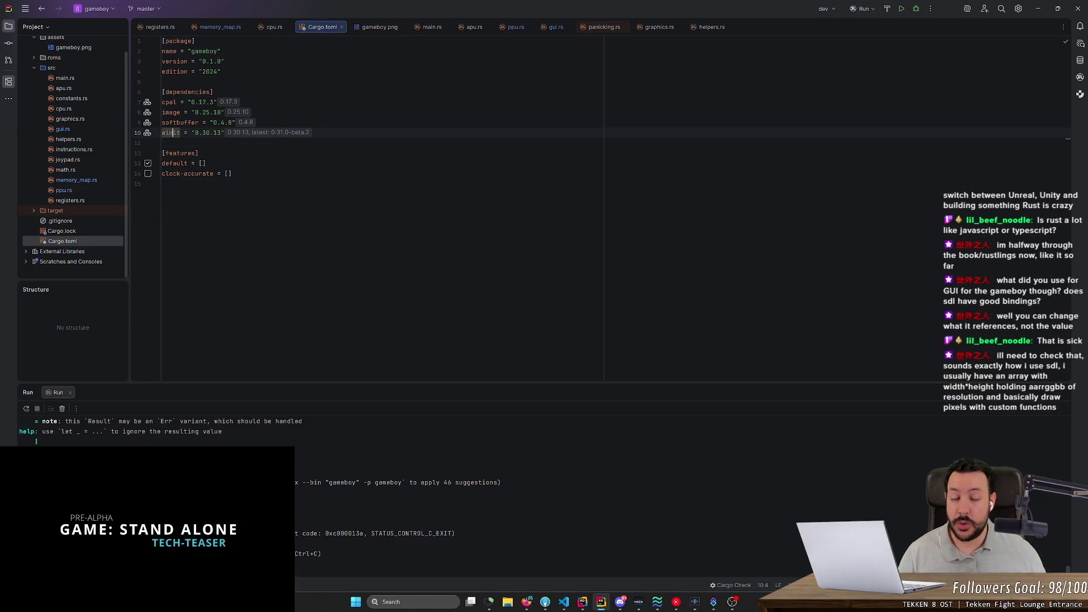
pyautogui.click(199, 153)
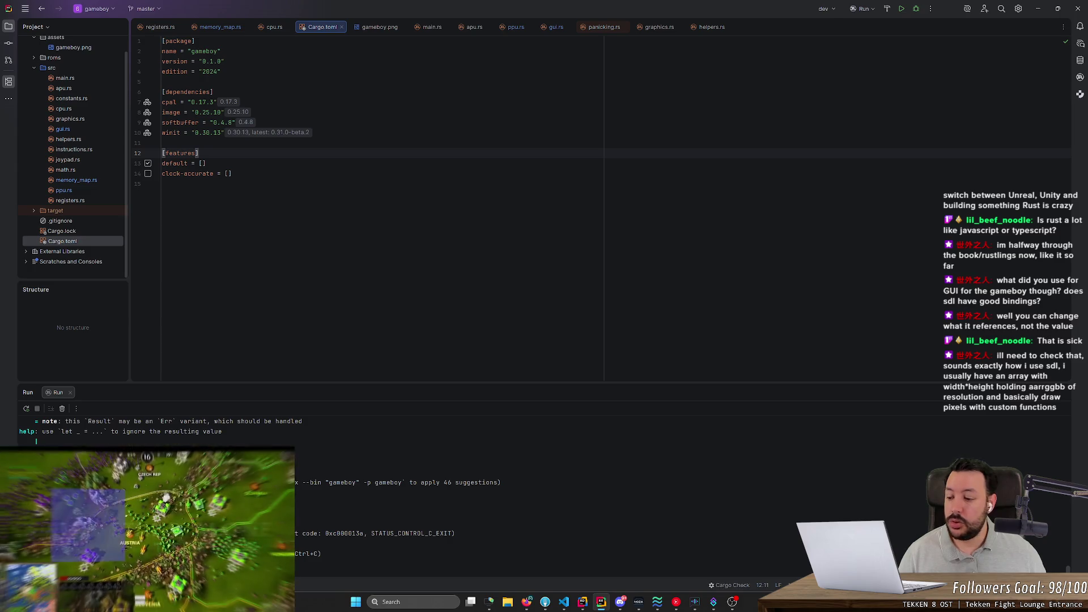
pyautogui.moveTo(162, 133); pyautogui.dragTo(225, 133)
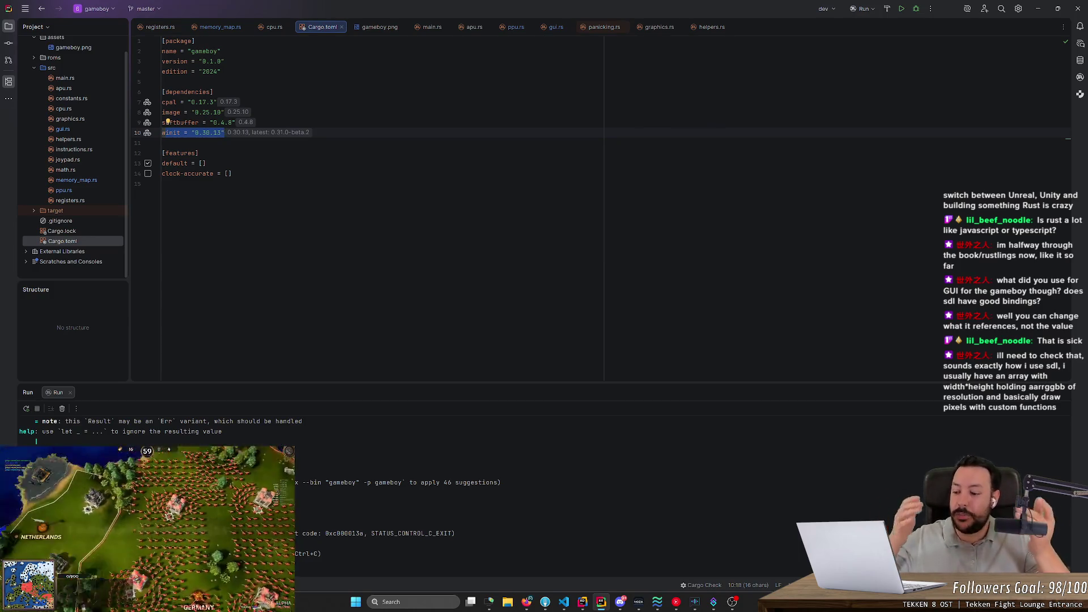
pyautogui.click(163, 184)
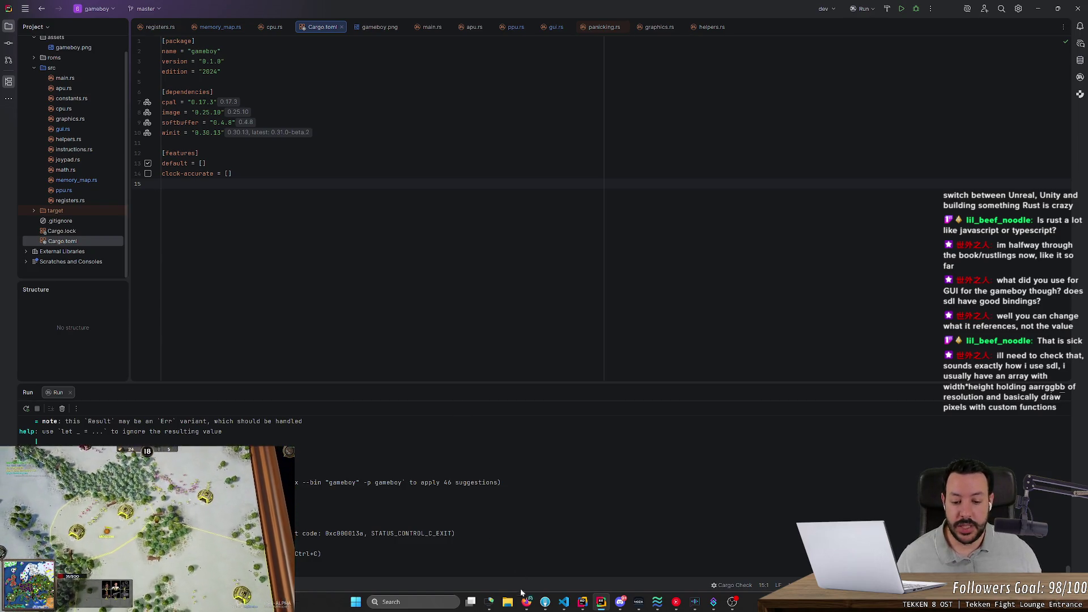
# - Google 'ABI' in a new Firefox tab, then close that results tab
pyautogui.click(526, 602)
pyautogui.hotkey('ctrl', 't')
pyautogui.write('AB')
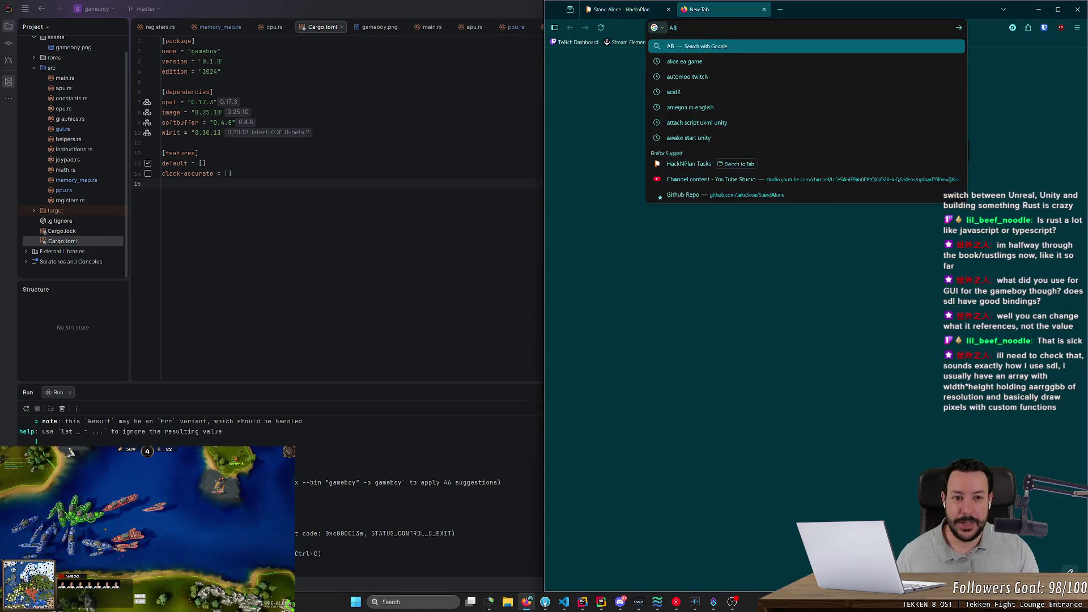
pyautogui.write('I')
pyautogui.press('Return')
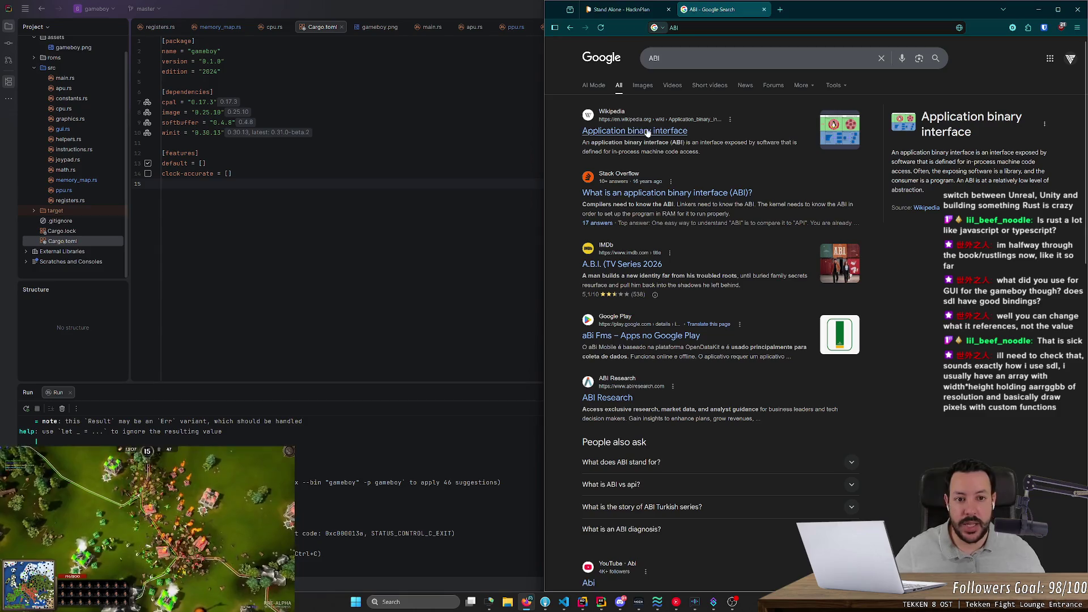
pyautogui.hotkey('ctrl', 'w')
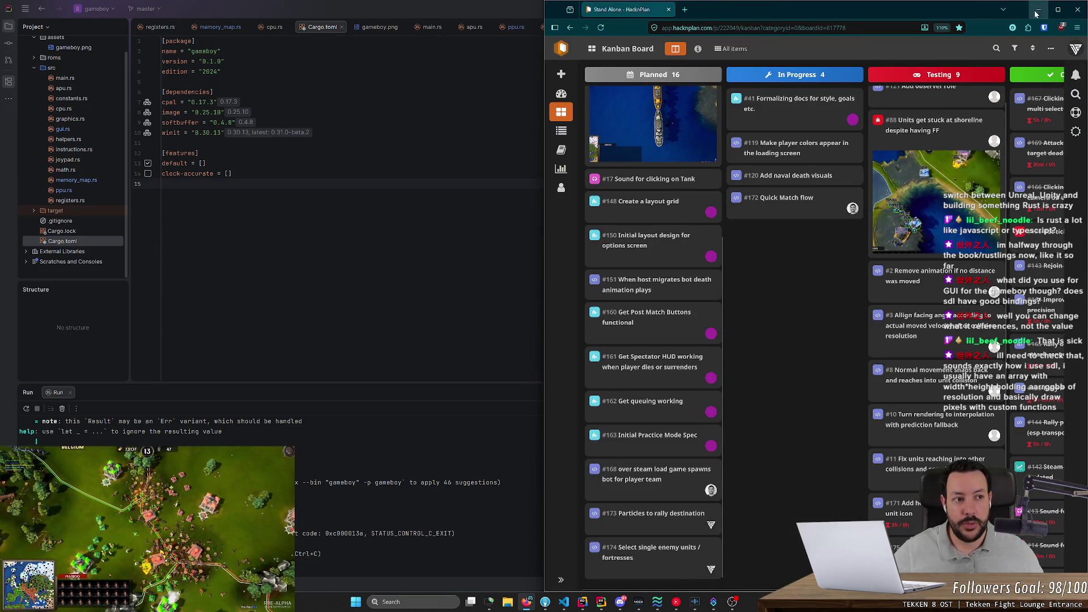
pyautogui.click(1038, 10)
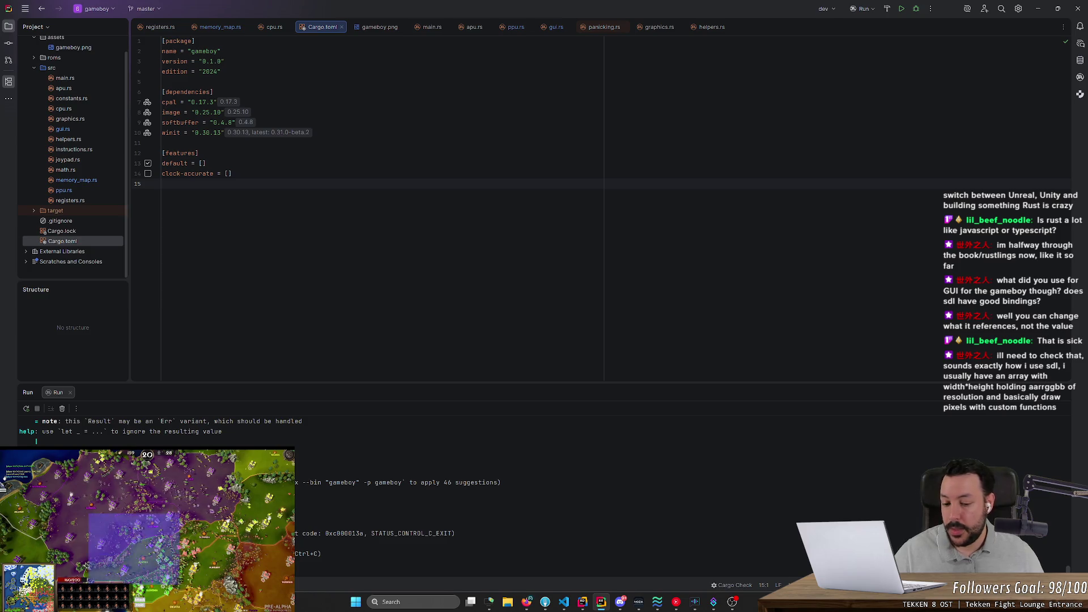
pyautogui.click(527, 603)
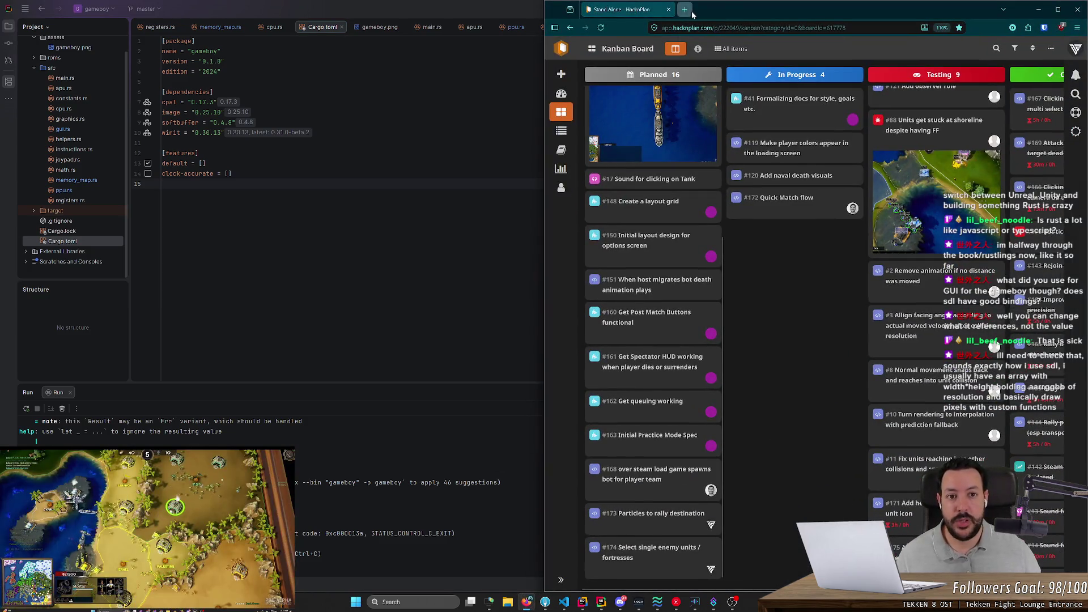
# - Search 'recast na' and open the recastnavigation GitHub repository in a maximized browser
pyautogui.click(692, 12)
pyautogui.write('recast na')
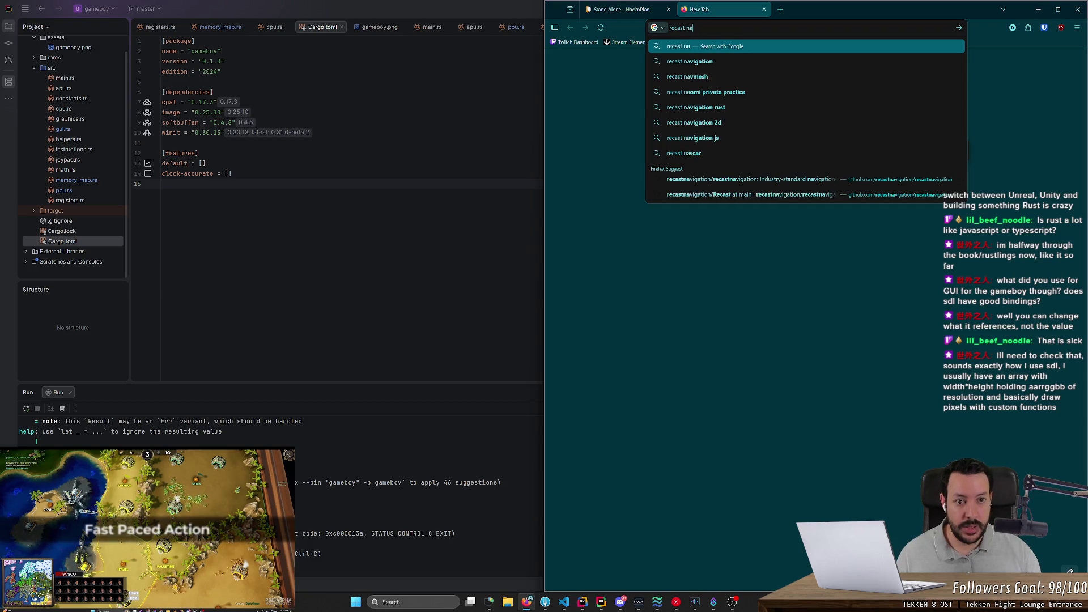
pyautogui.click(690, 62)
pyautogui.click(637, 142)
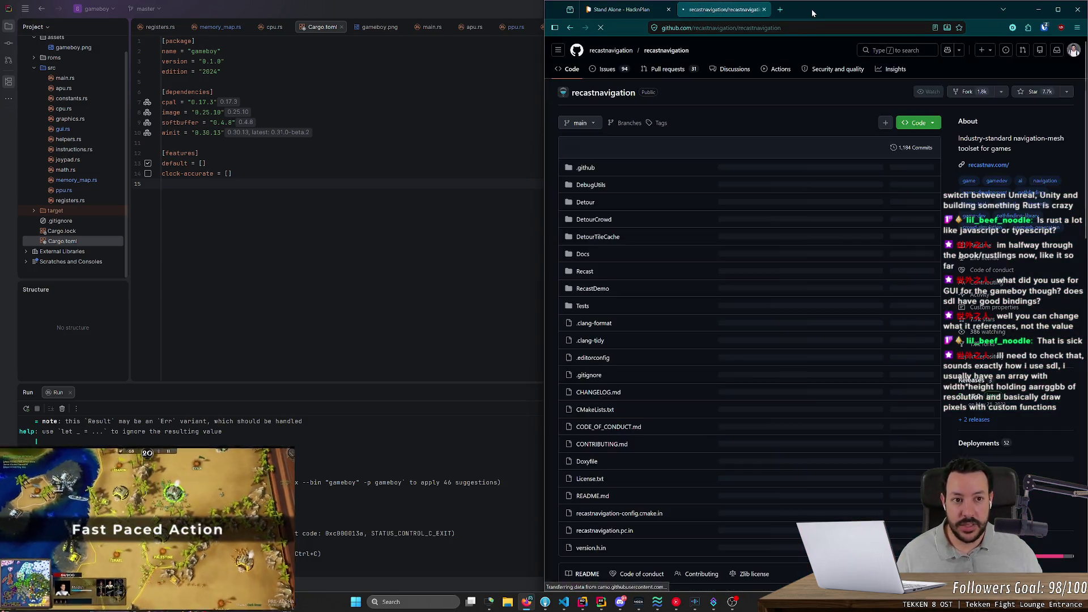
pyautogui.doubleClick(812, 9)
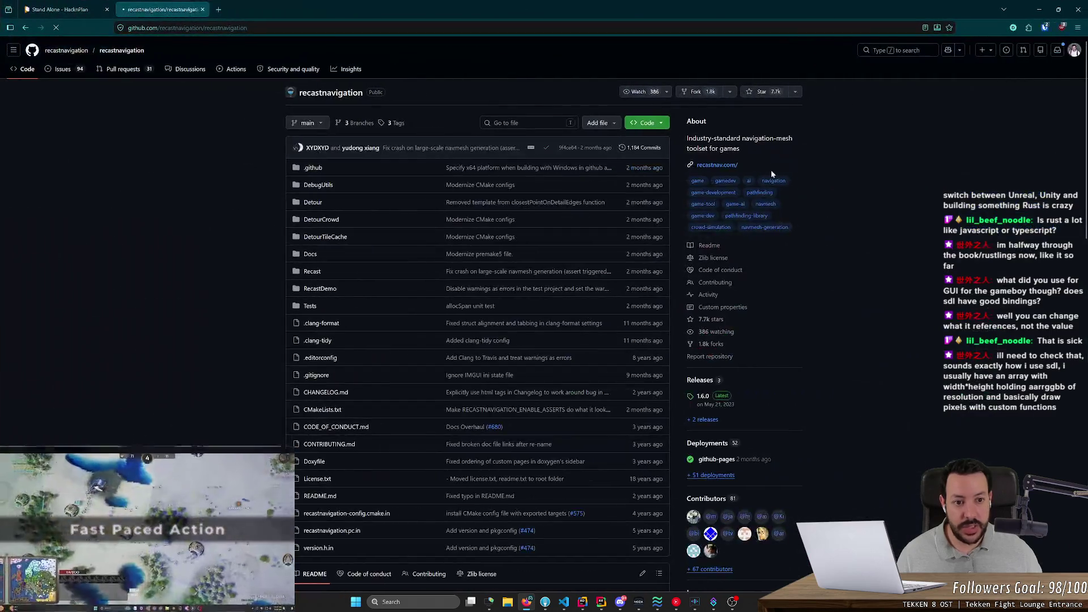
# - Open several README links in background tabs
pyautogui.scroll(-3, 200, 213)
pyautogui.middleClick(200, 213)
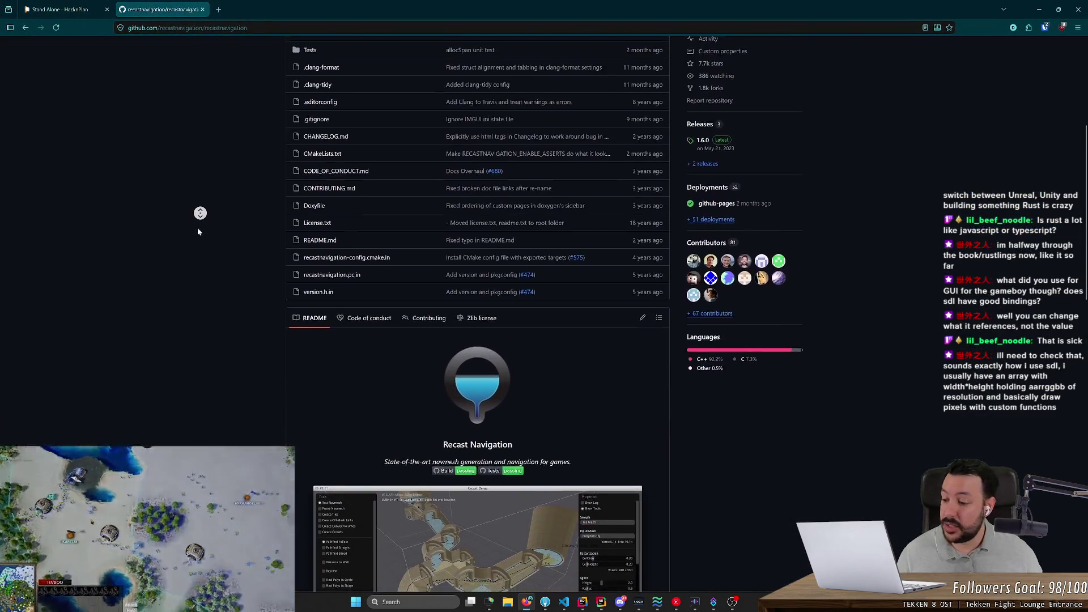
pyautogui.middleClick(212, 204)
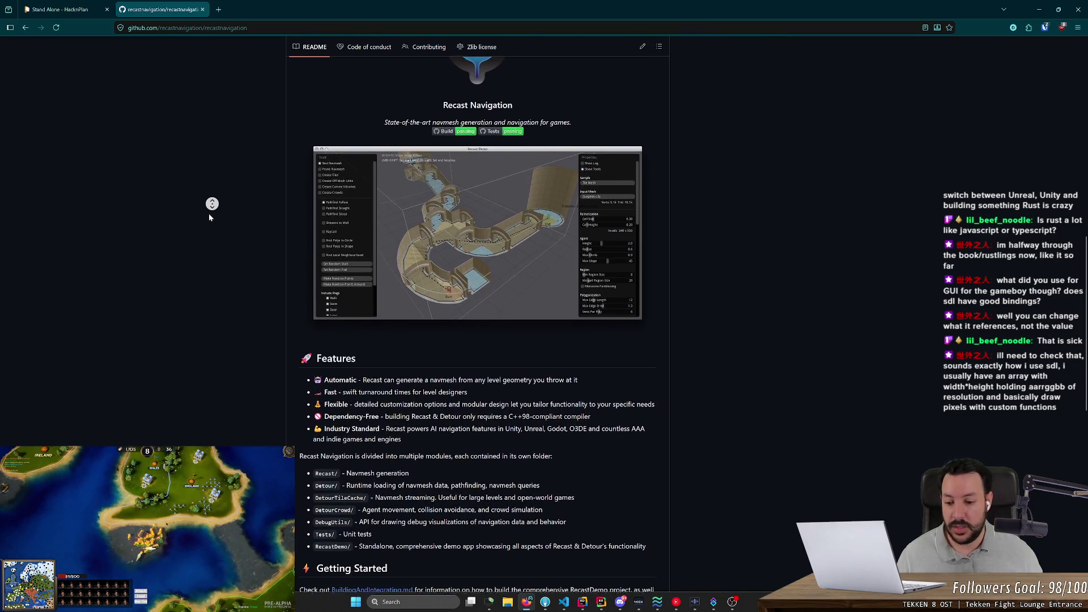
pyautogui.scroll(-2, 256, 362)
pyautogui.middleClick(256, 359)
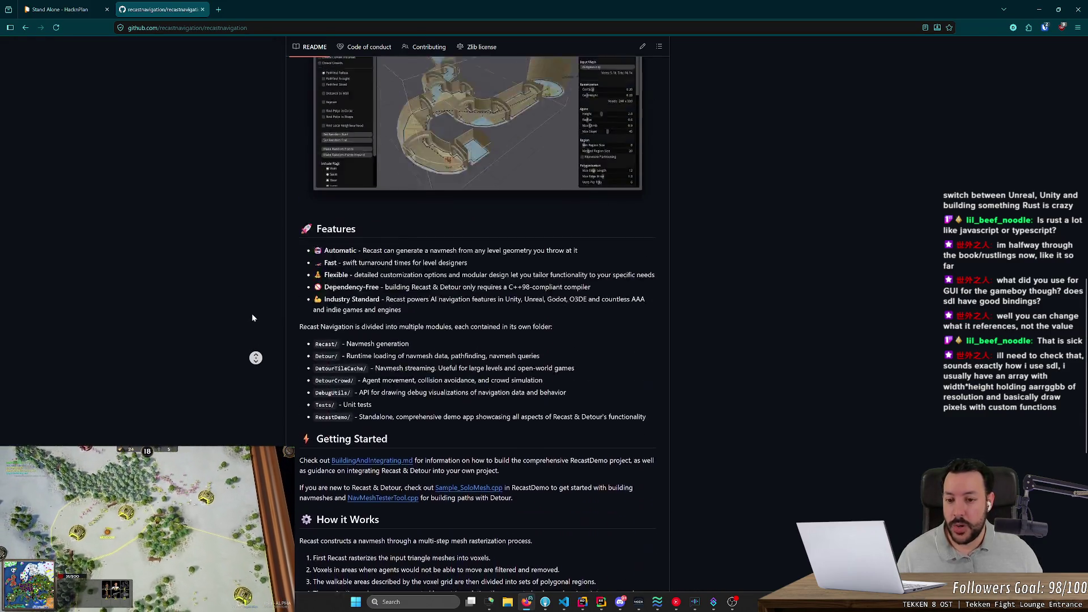
pyautogui.middleClick(253, 318)
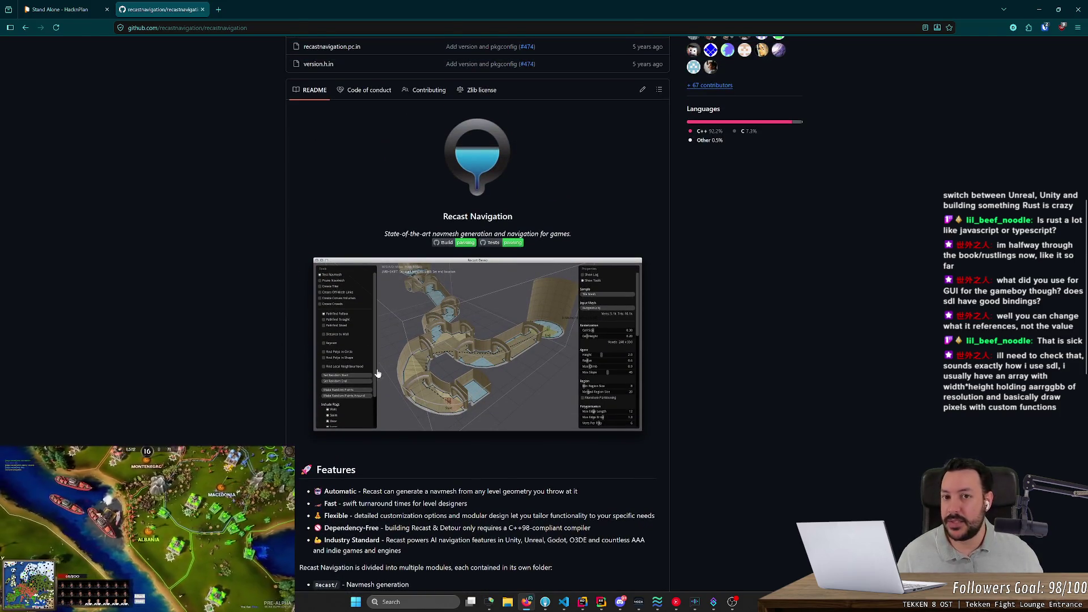
# - Scroll through the recastnavigation README to review its contents
pyautogui.scroll(1, 357, 360)
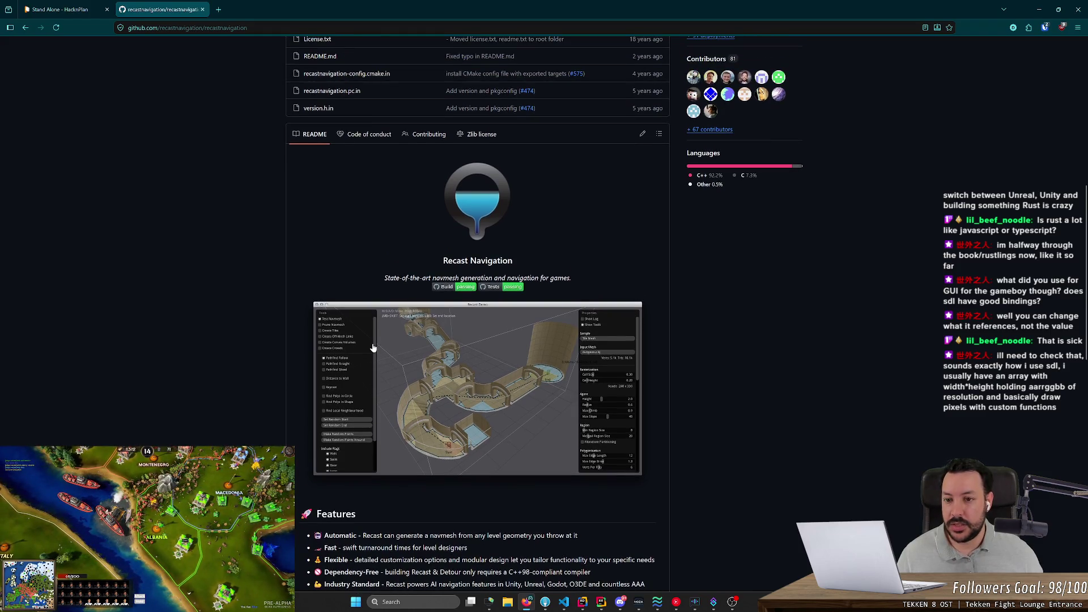
pyautogui.scroll(-2, 347, 398)
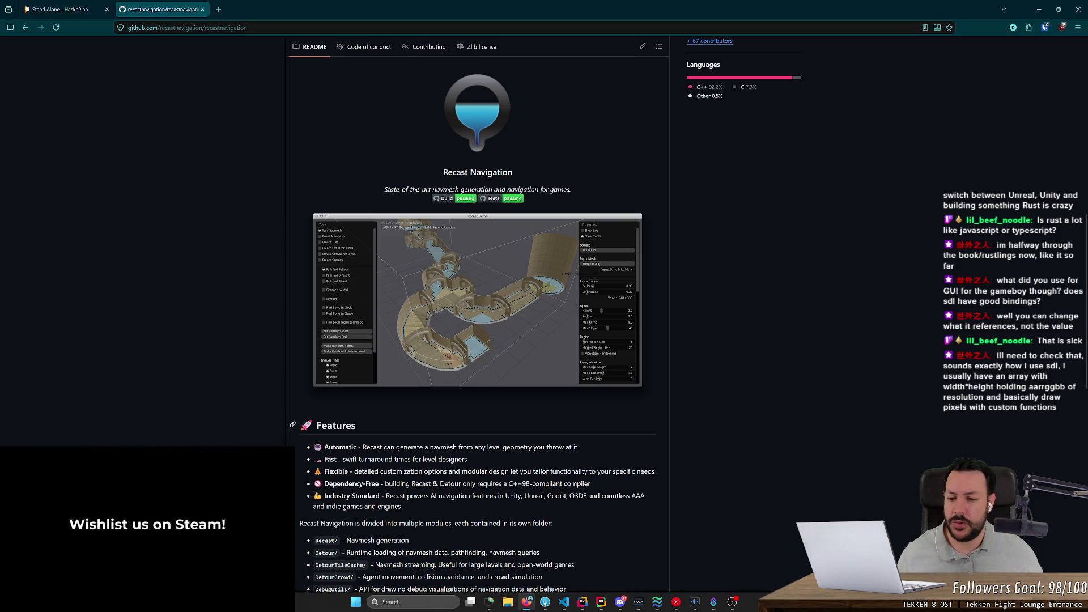
pyautogui.scroll(1, 333, 356)
pyautogui.scroll(-1, 333, 356)
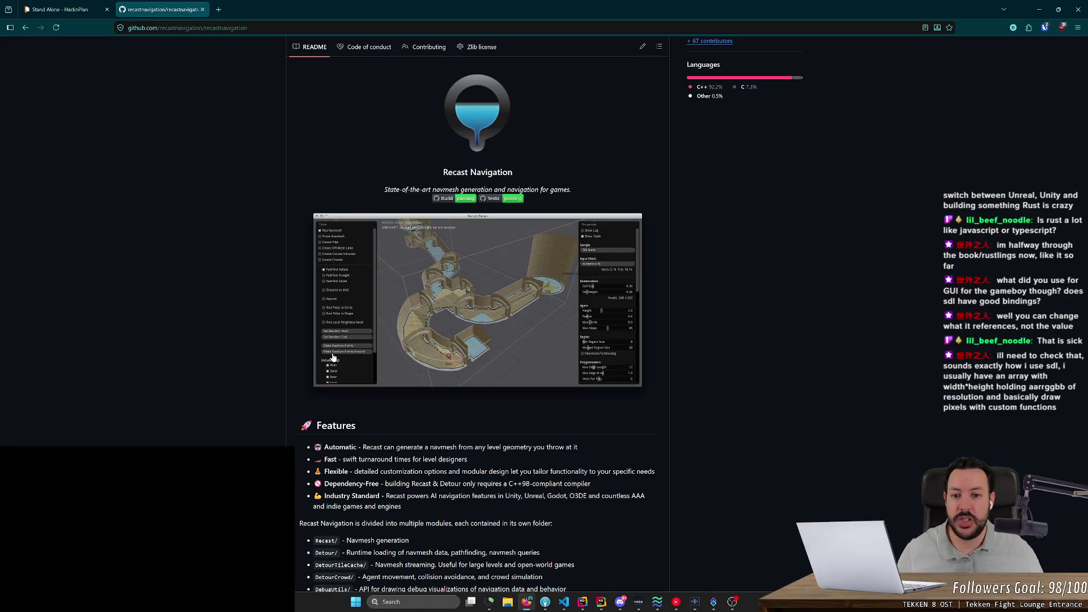
pyautogui.scroll(6, 333, 356)
pyautogui.scroll(6, 342, 251)
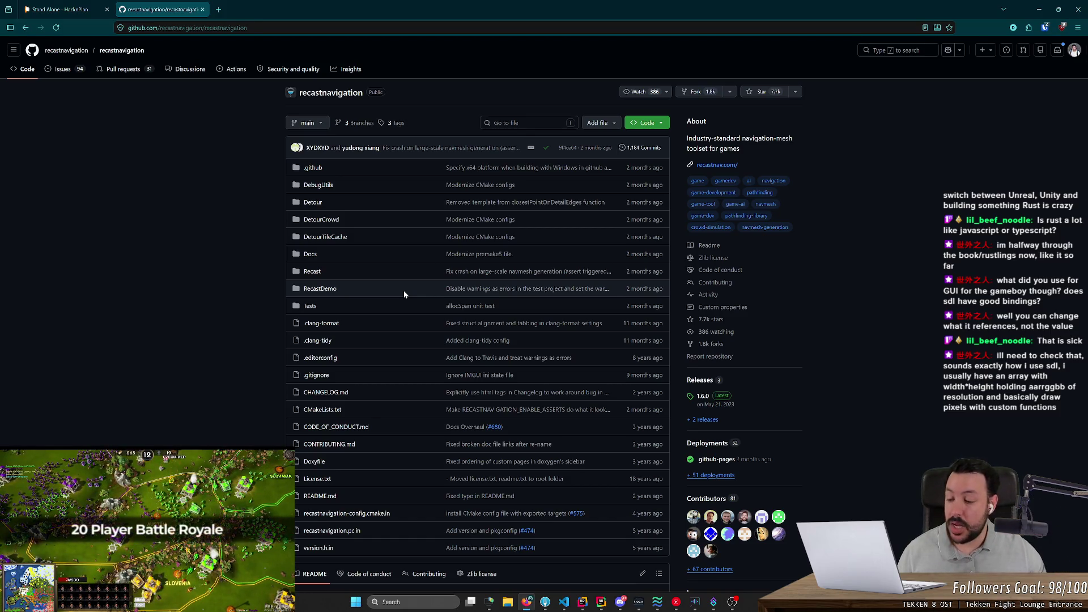
pyautogui.scroll(-4, 247, 302)
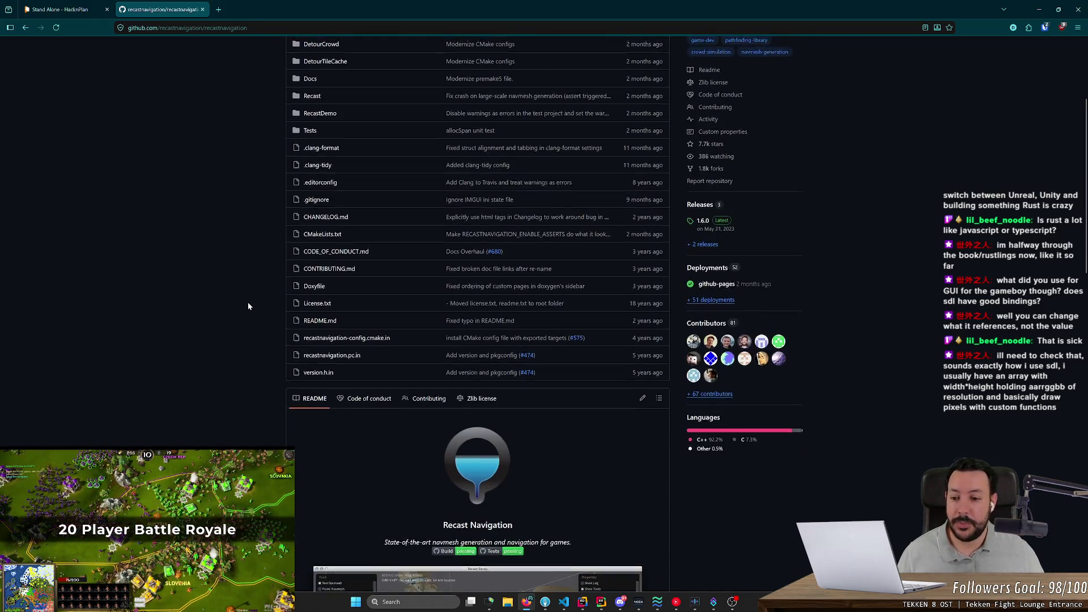
pyautogui.scroll(4, 247, 302)
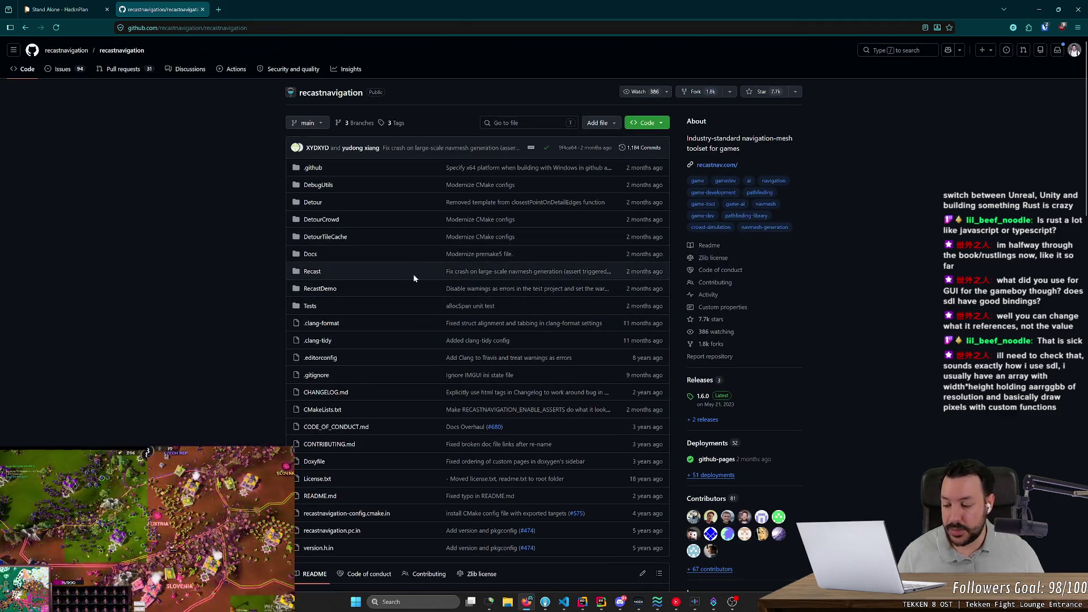
pyautogui.scroll(-4, 584, 358)
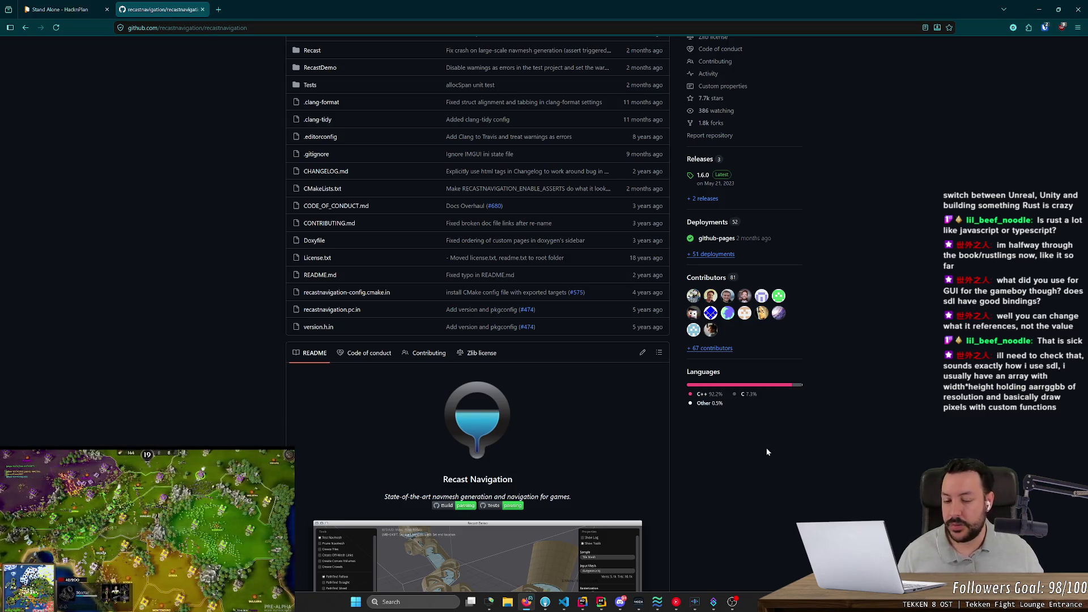
pyautogui.scroll(4, 524, 482)
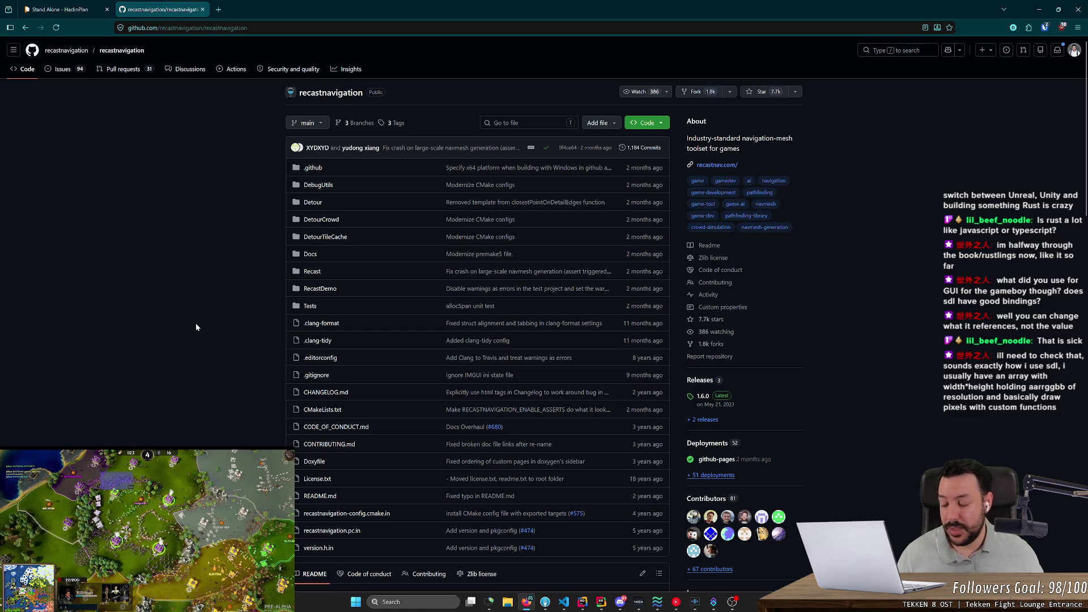
pyautogui.scroll(-3, 210, 323)
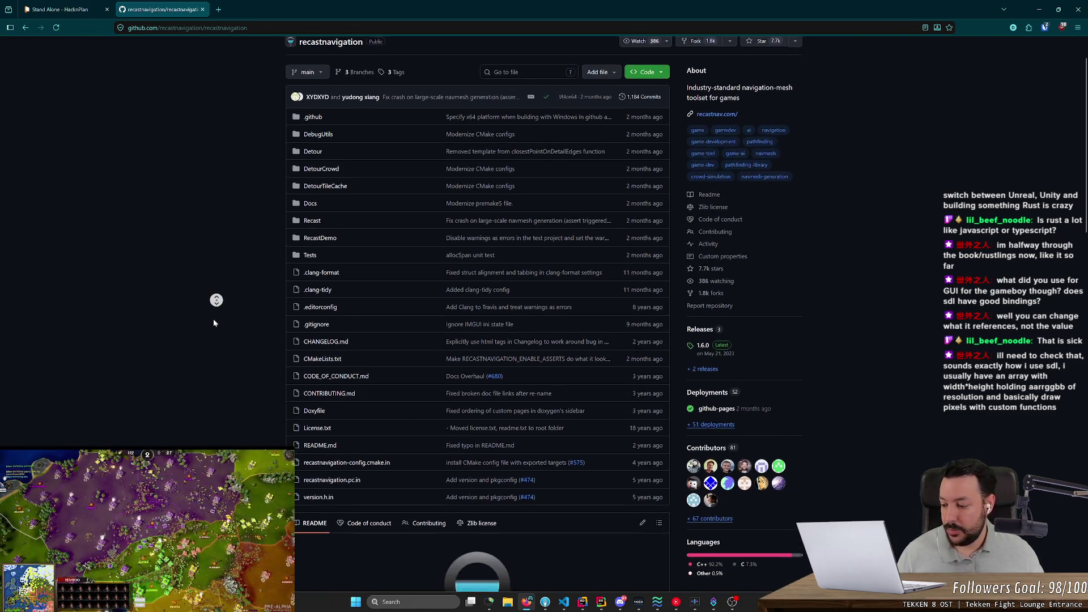
pyautogui.scroll(-3, 212, 329)
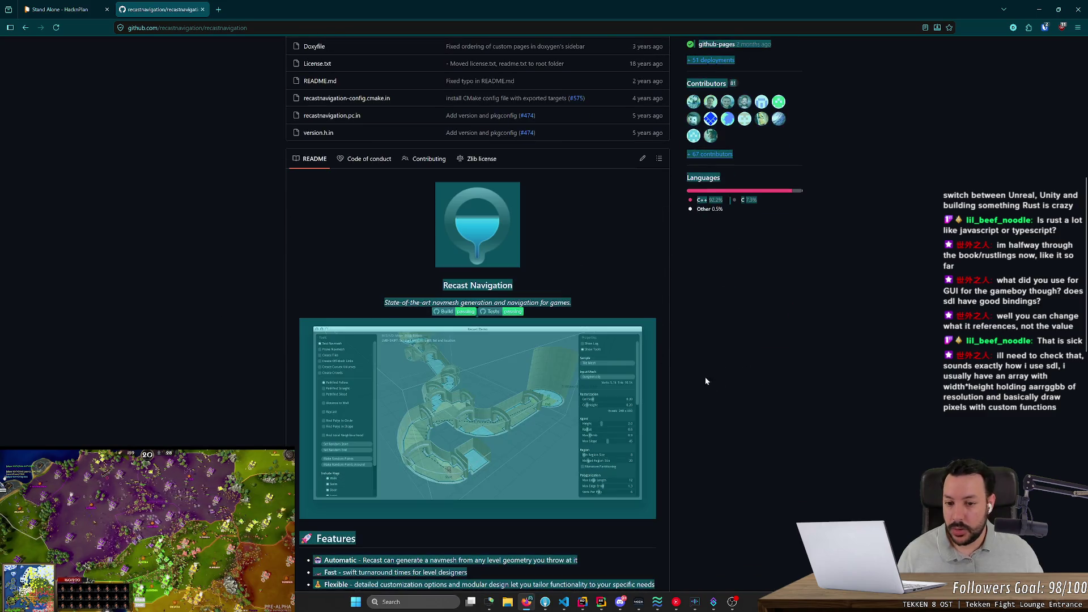
pyautogui.scroll(-3, 738, 451)
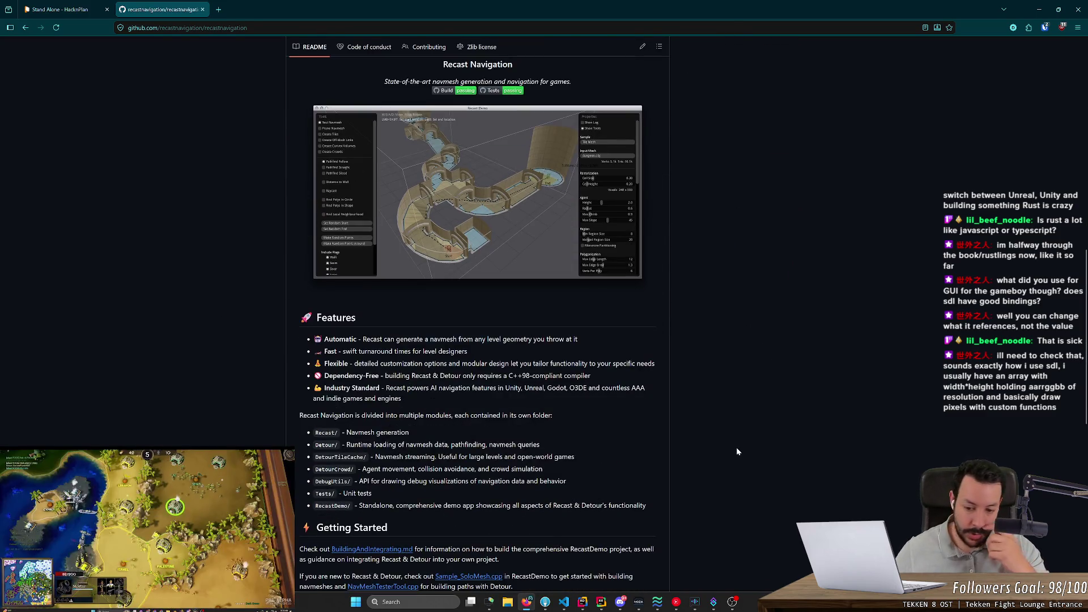
pyautogui.scroll(1, 739, 452)
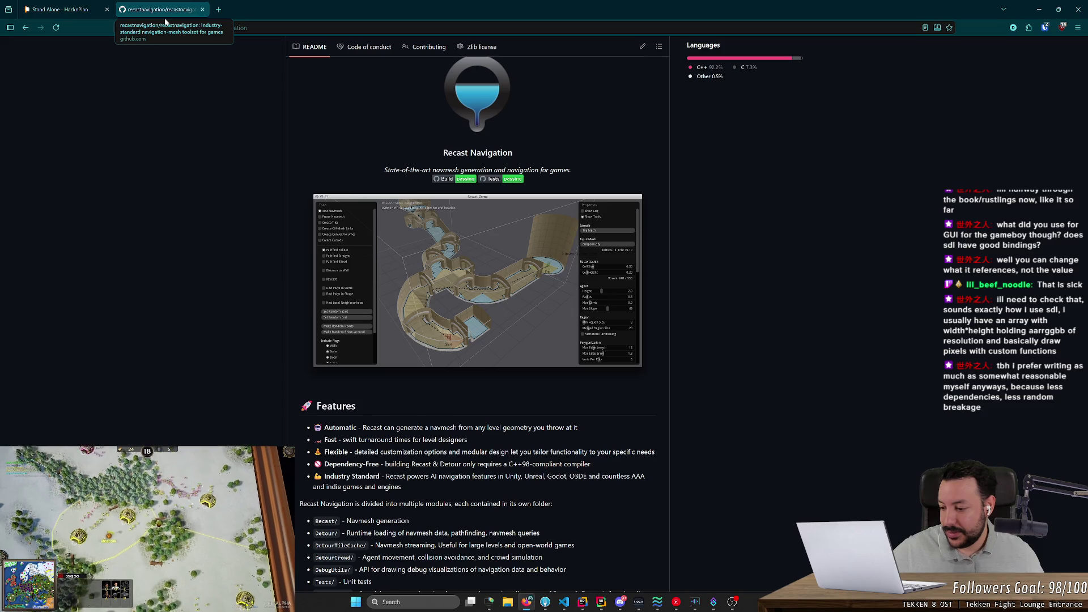
pyautogui.scroll(10, 251, 170)
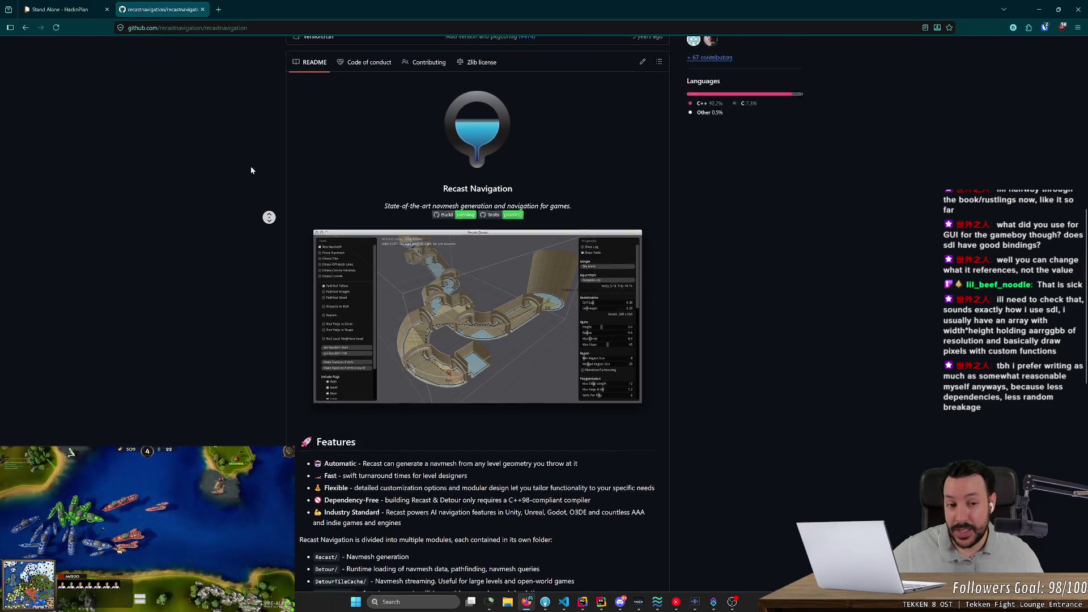
pyautogui.scroll(-5, 221, 266)
pyautogui.scroll(-4, 496, 434)
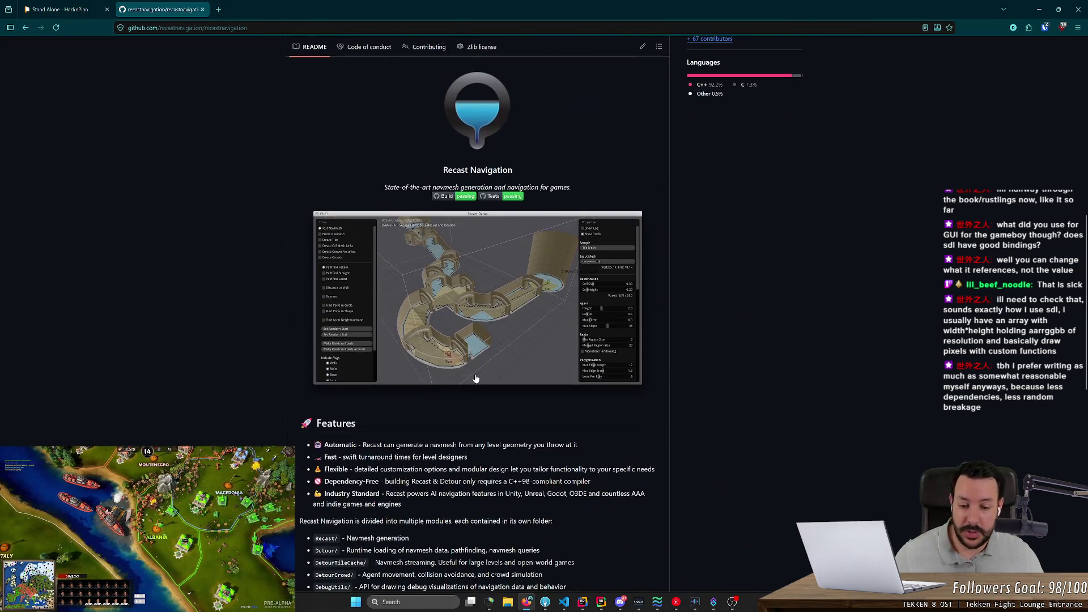
pyautogui.scroll(3, 472, 368)
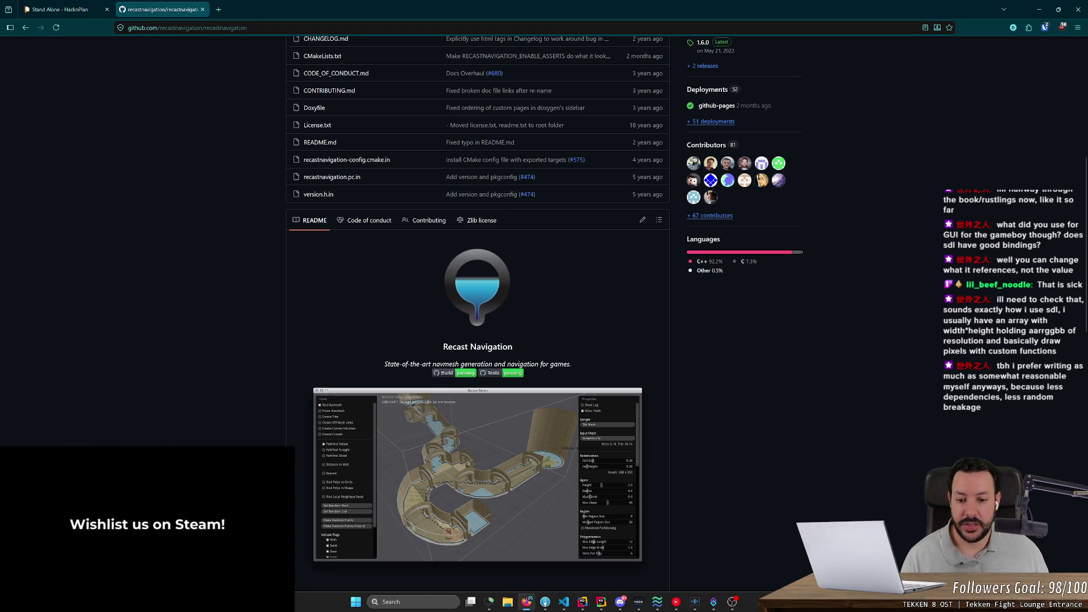
pyautogui.scroll(-2, 418, 326)
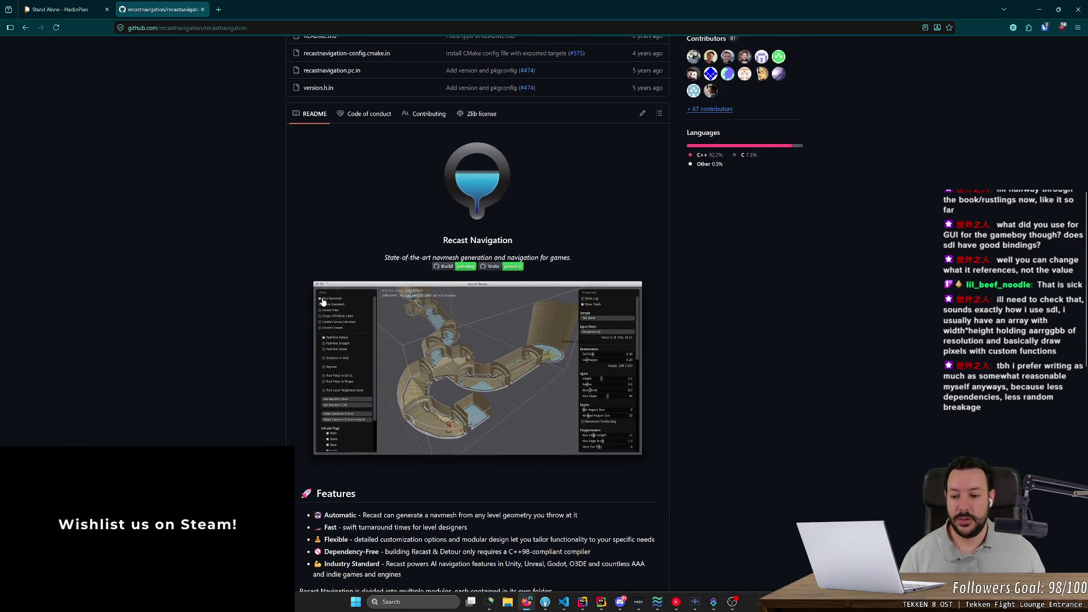
pyautogui.scroll(2, 323, 301)
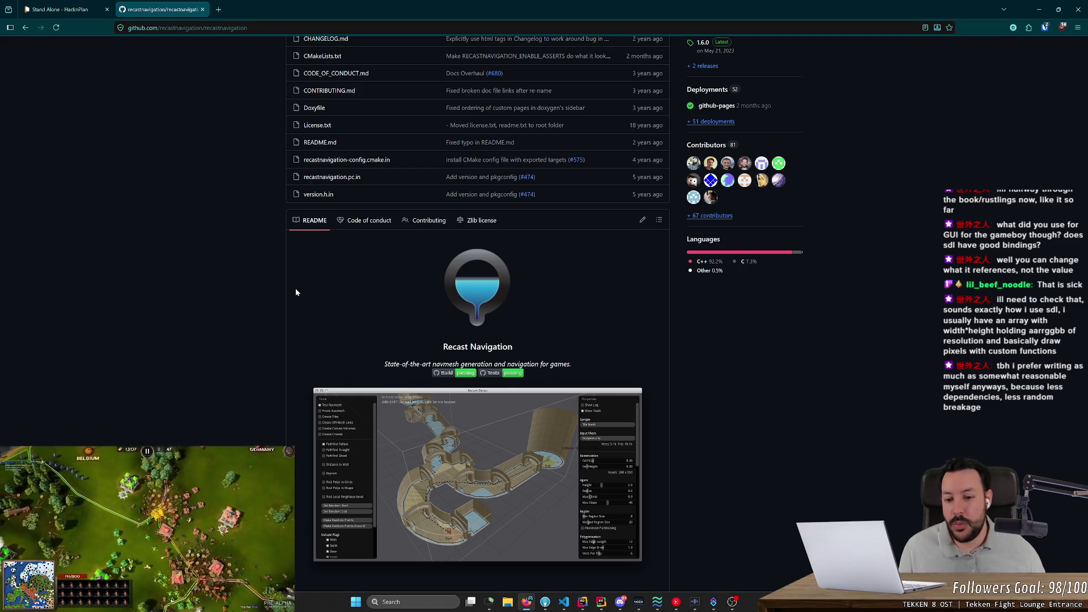
pyautogui.scroll(-2, 250, 349)
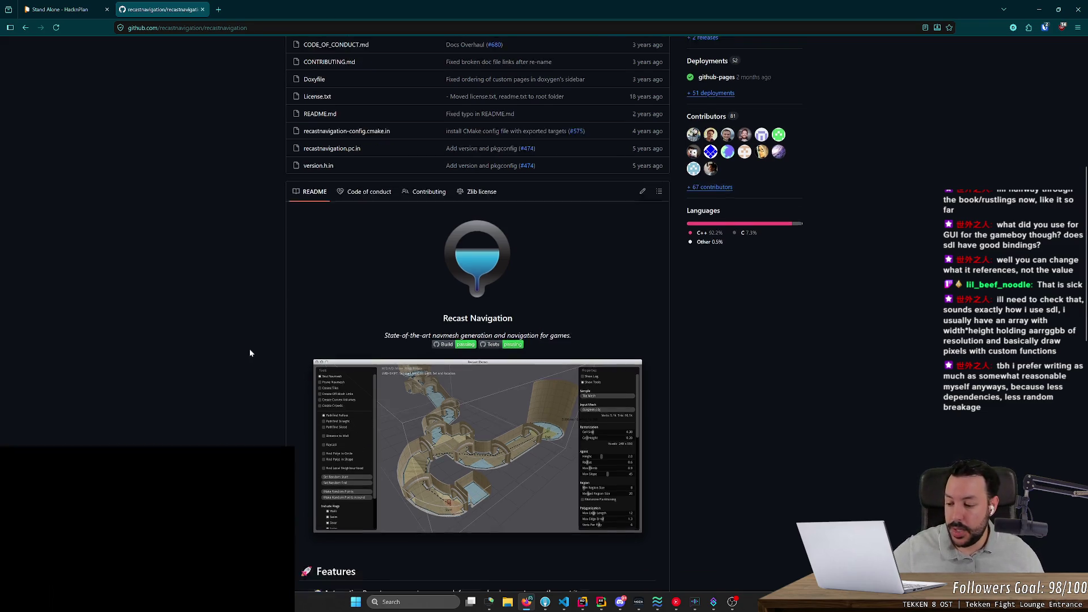
pyautogui.moveTo(267, 273); pyautogui.dragTo(458, 276)
pyautogui.click(714, 457)
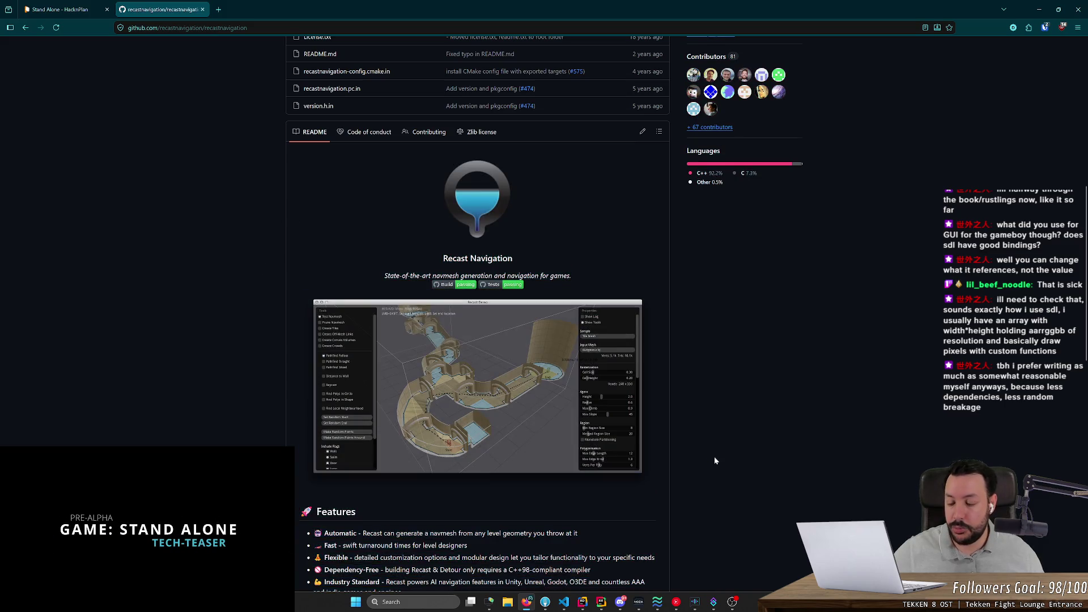
pyautogui.scroll(2, 715, 459)
pyautogui.scroll(1, 460, 338)
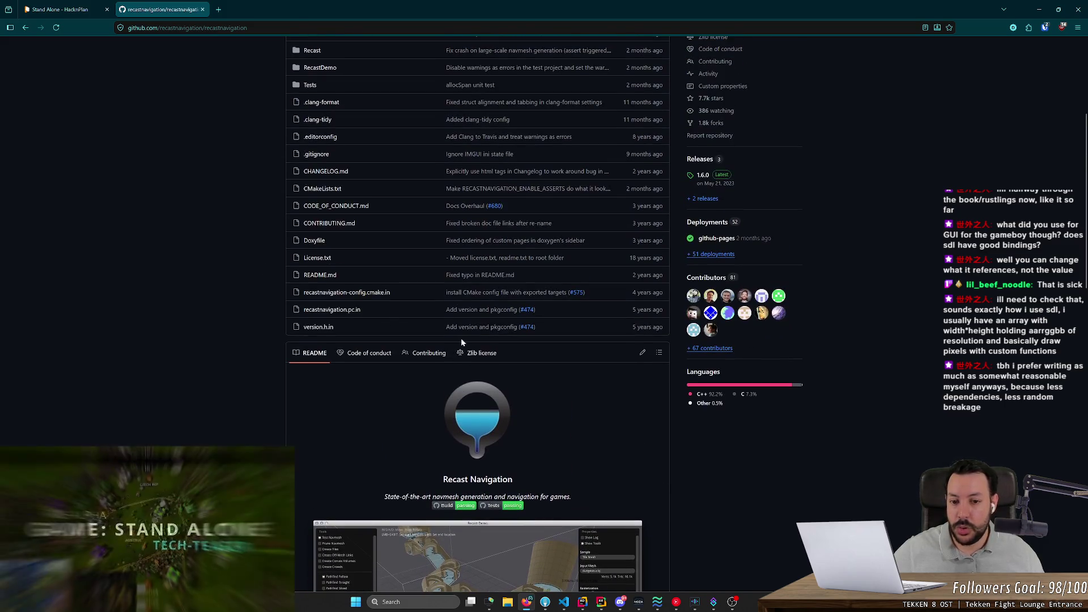
pyautogui.scroll(-6, 459, 344)
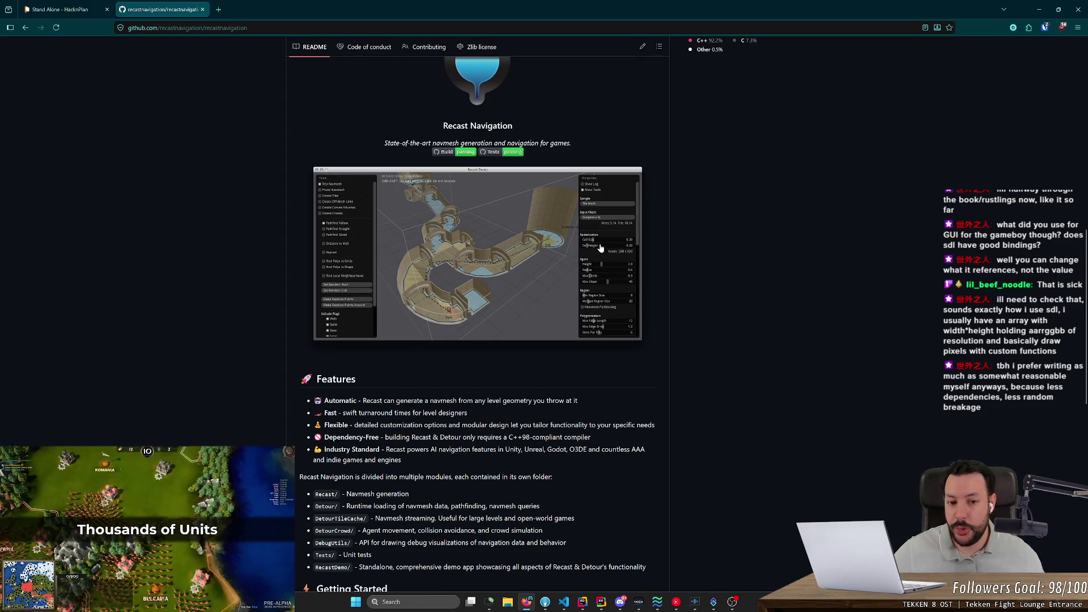
pyautogui.scroll(2, 584, 249)
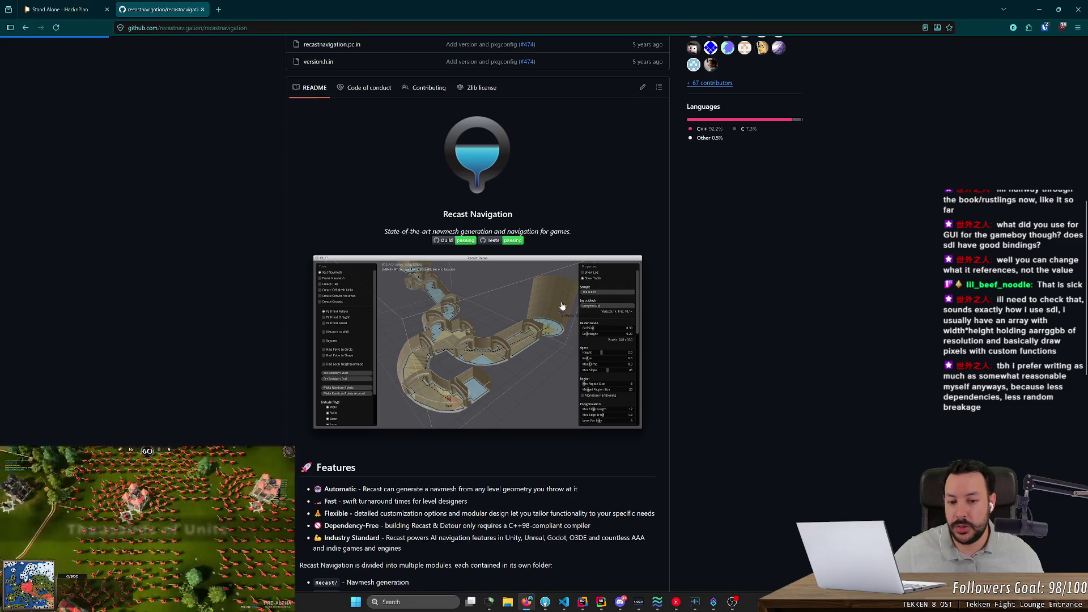
# - Open the demo screenshot's file page and view Docs/Images/screenshot.png raw in a new tab
pyautogui.click(574, 311)
pyautogui.rightClick(489, 254)
pyautogui.click(510, 262)
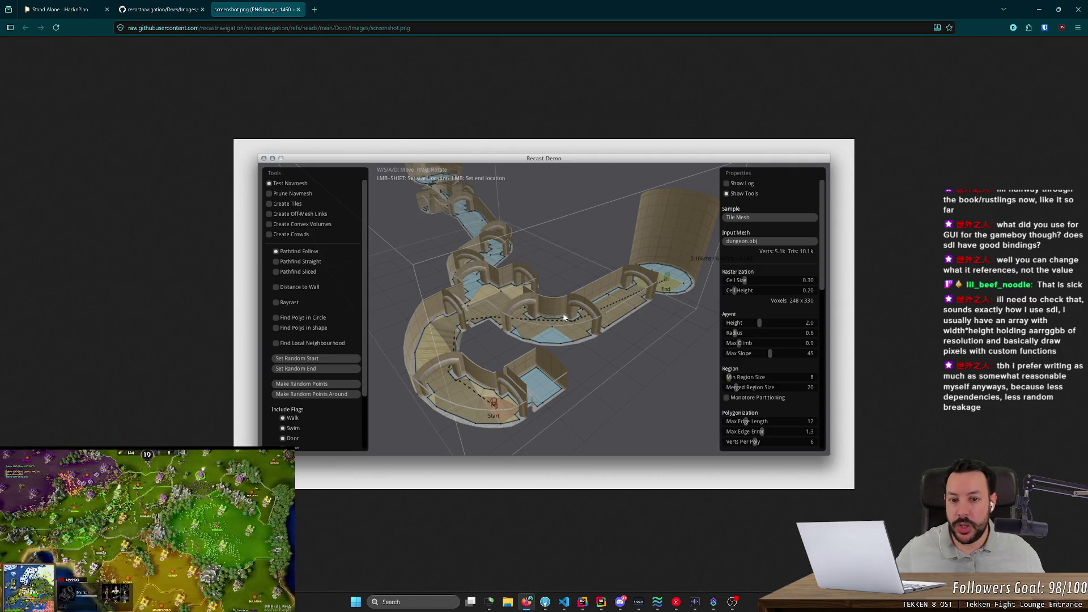
pyautogui.scroll(4, 729, 374)
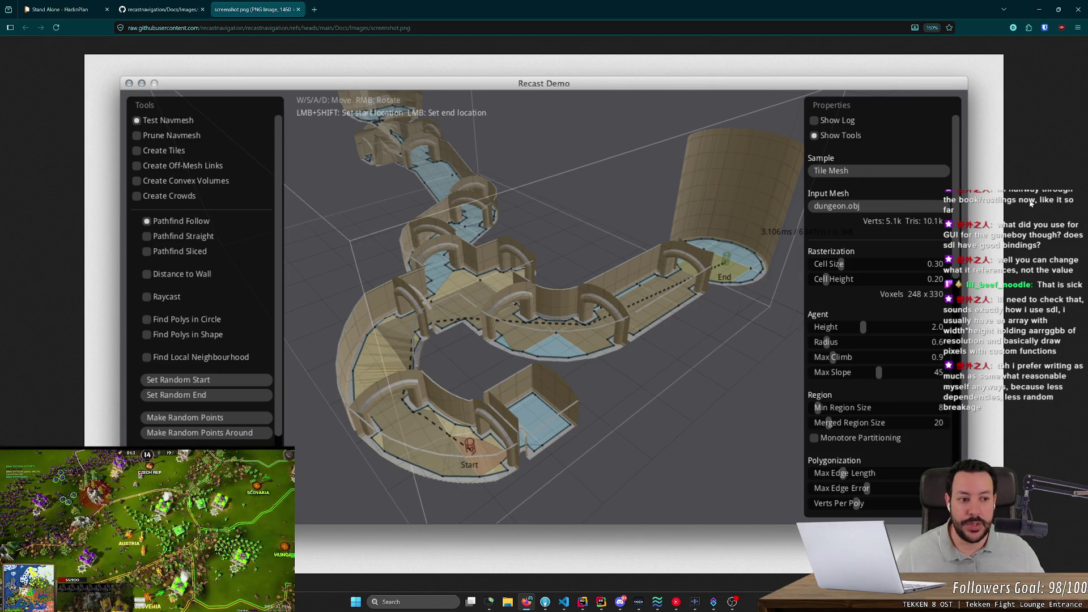
pyautogui.hotkey('ctrl', 'w')
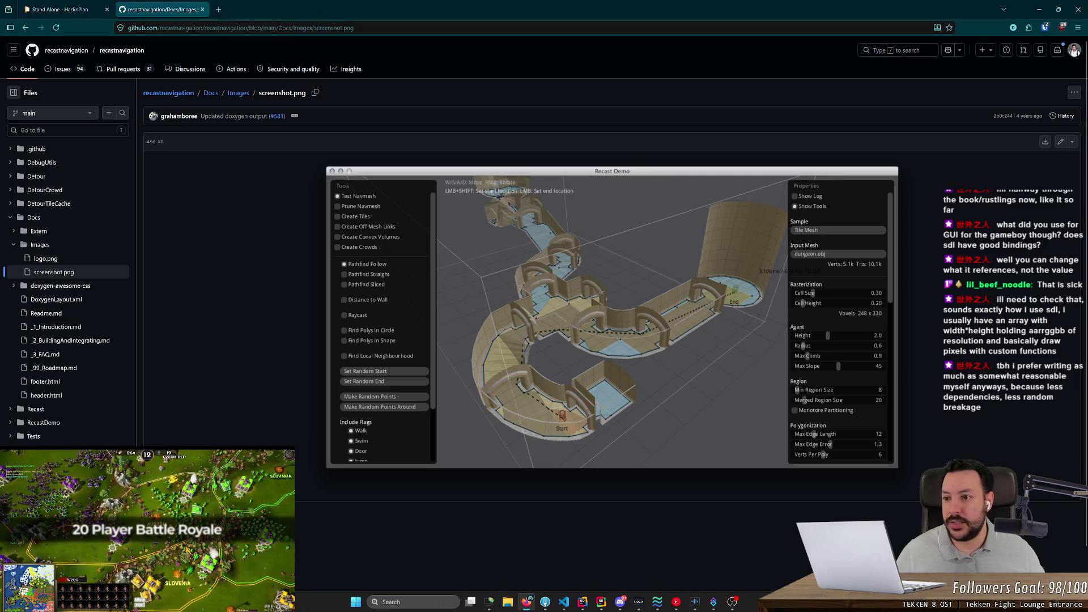
pyautogui.click(122, 49)
# - Open BuildingAndIntegrating.md and read through its Windows build instructions
pyautogui.scroll(-15, 257, 315)
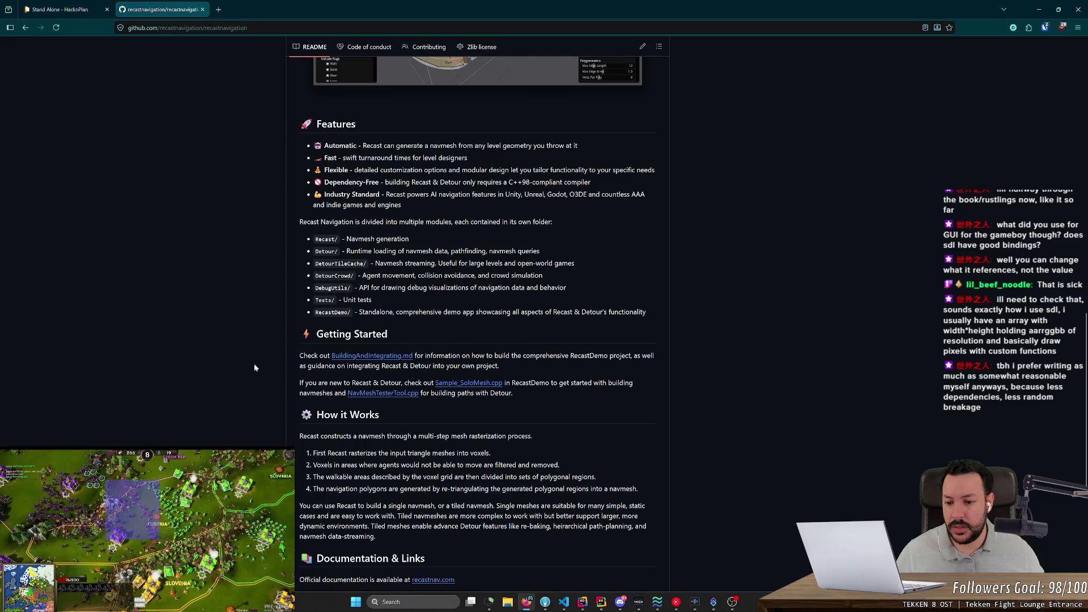
pyautogui.scroll(-5, 254, 368)
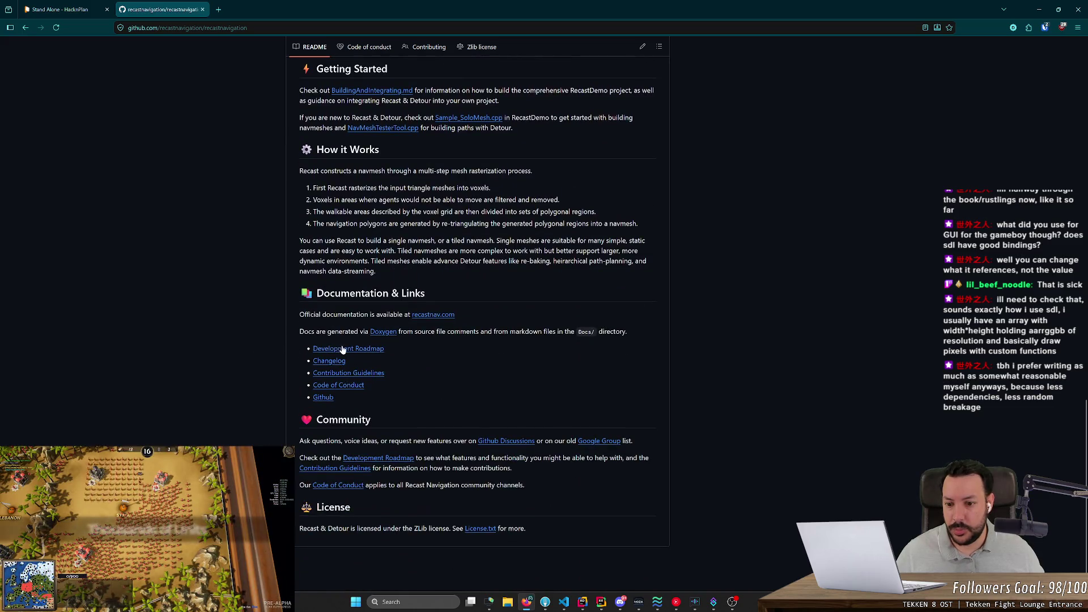
pyautogui.scroll(3, 257, 355)
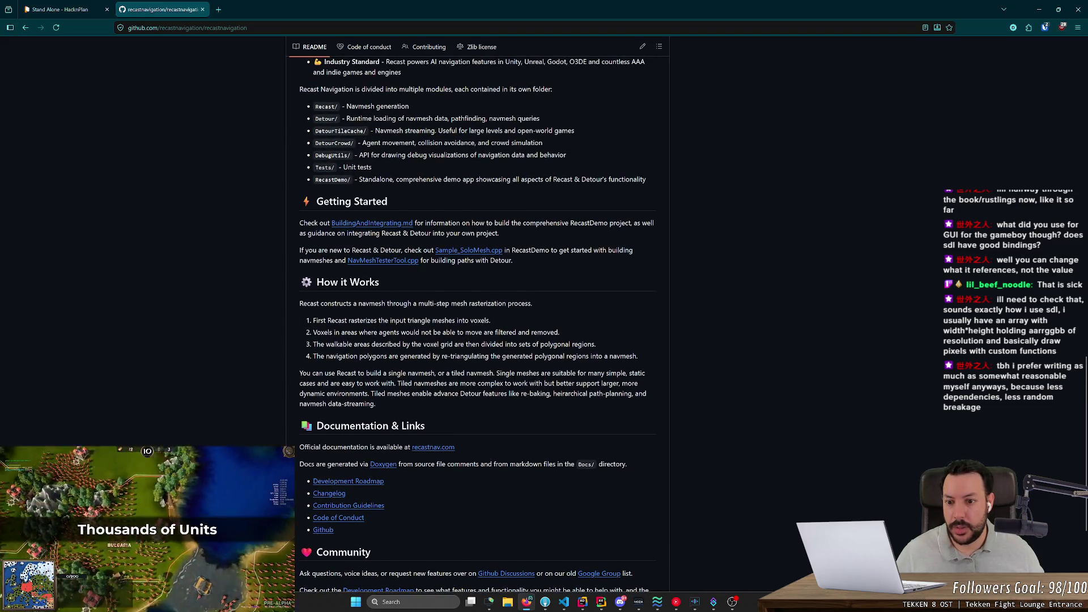
pyautogui.click(375, 224)
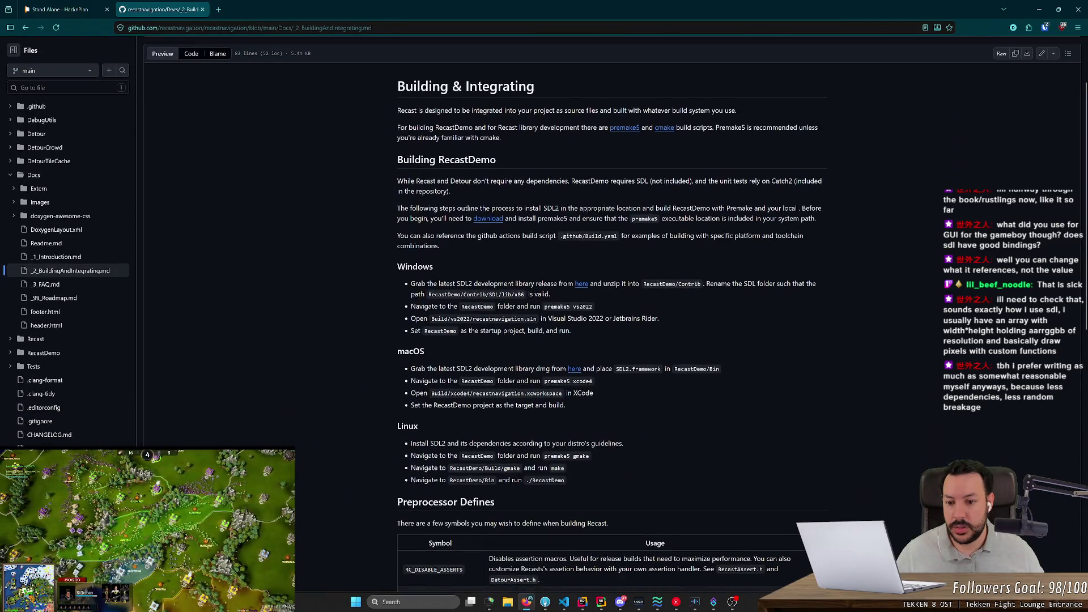
pyautogui.moveTo(410, 284)
pyautogui.mouseDown()
pyautogui.moveTo(583, 331)
pyautogui.moveTo(571, 343)
pyautogui.mouseUp()
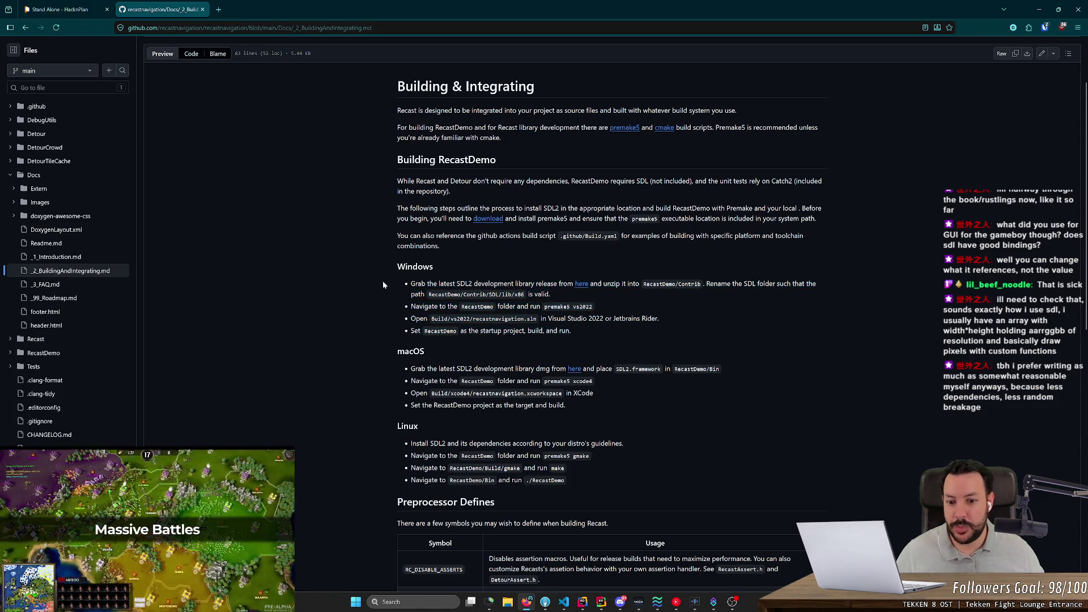
pyautogui.click(571, 342)
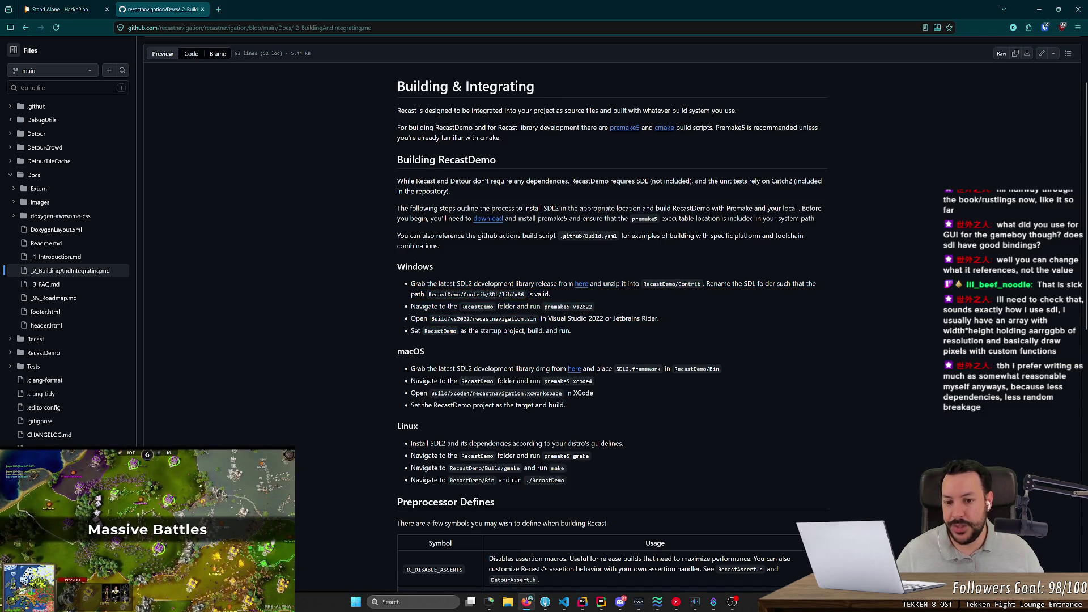
pyautogui.moveTo(603, 333)
pyautogui.mouseDown()
pyautogui.moveTo(423, 295)
pyautogui.moveTo(620, 460)
pyautogui.moveTo(376, 440)
pyautogui.mouseUp()
pyautogui.click(422, 295)
pyautogui.click(305, 417)
pyautogui.scroll(-3, 305, 421)
pyautogui.scroll(-2, 317, 414)
# - Go back to the README and open the screenshot's file page again
pyautogui.hotkey('alt', 'Left')
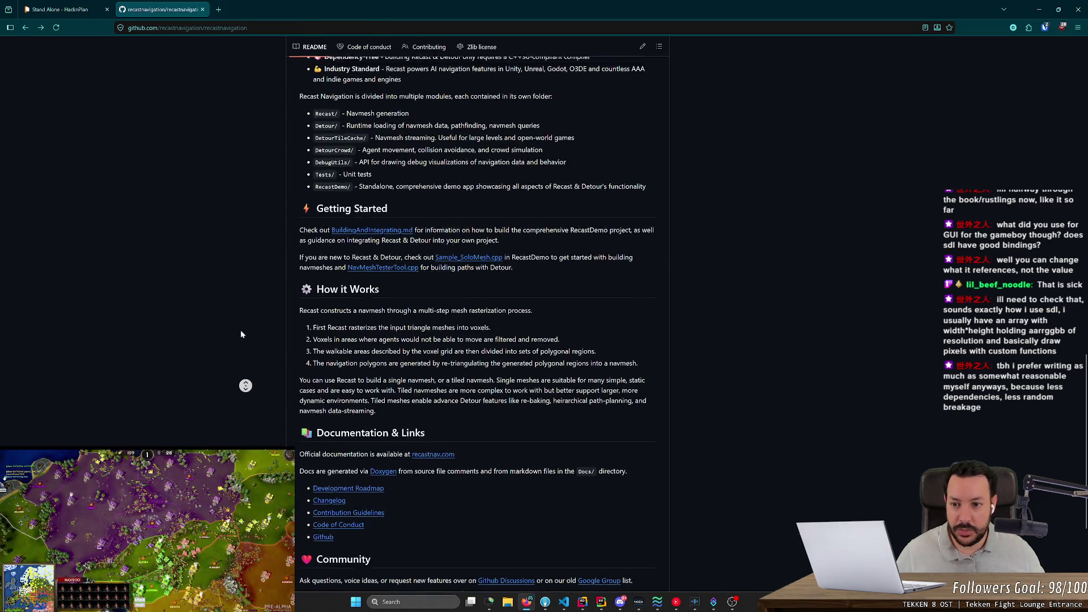
pyautogui.scroll(15, 242, 352)
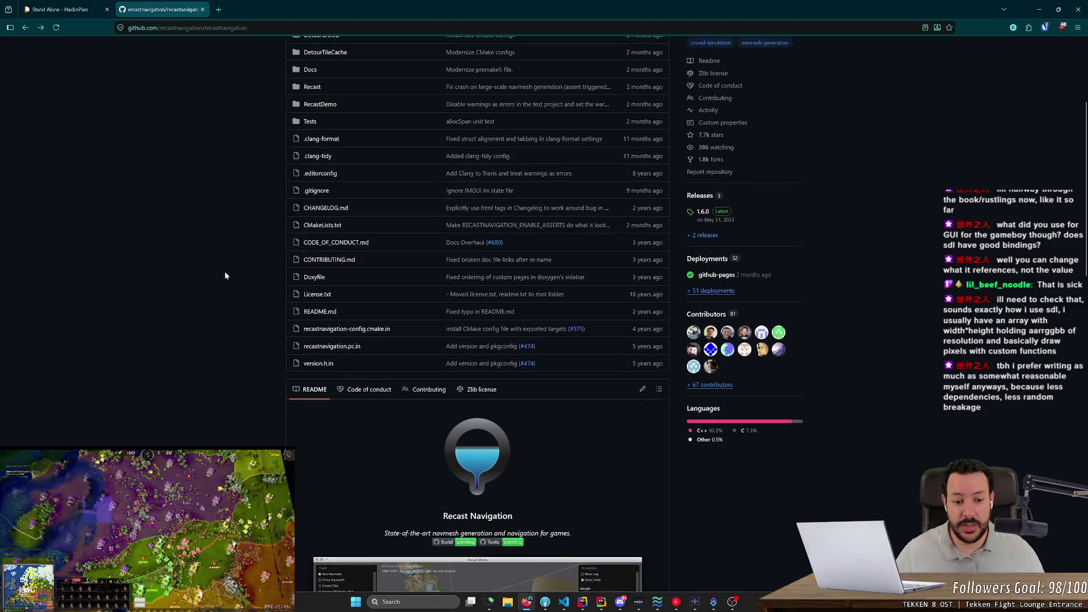
pyautogui.scroll(-5, 226, 276)
pyautogui.click(586, 362)
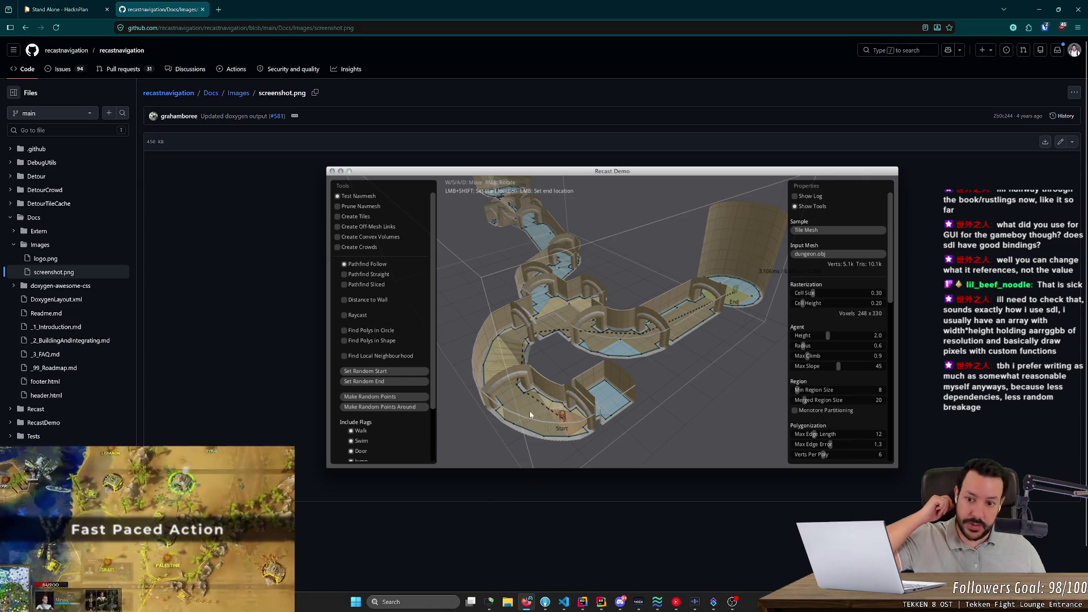
pyautogui.click(218, 10)
pyautogui.write('tr')
pyautogui.press('BackSpace')
pyautogui.press('BackSpace')
pyautogui.write('tr')
pyautogui.press('BackSpace')
pyautogui.press('BackSpace')
pyautogui.click(193, 14)
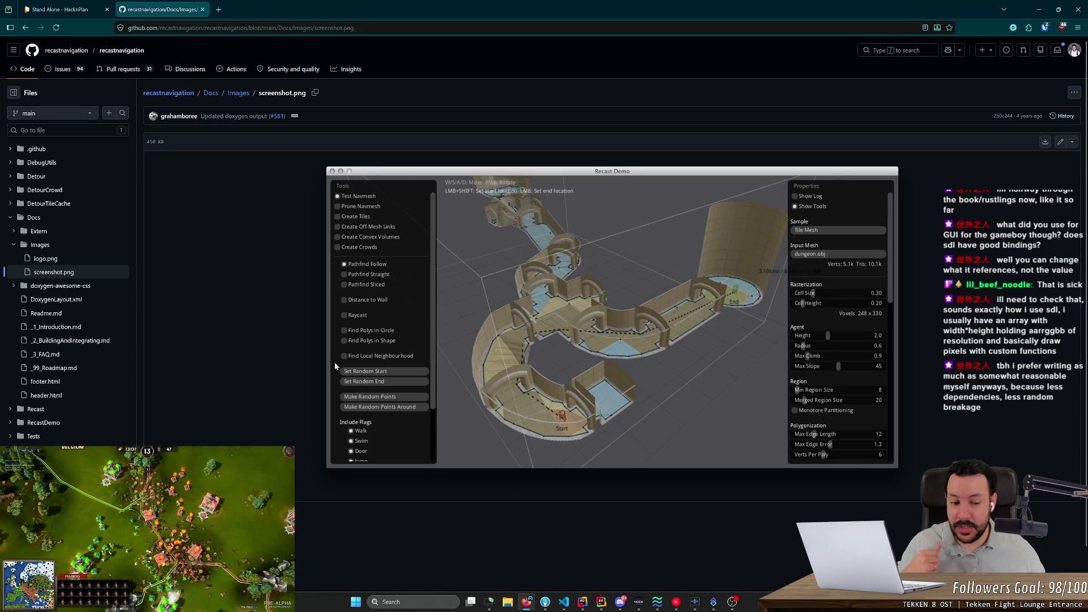
pyautogui.hotkey('ctrl', 'Tab')
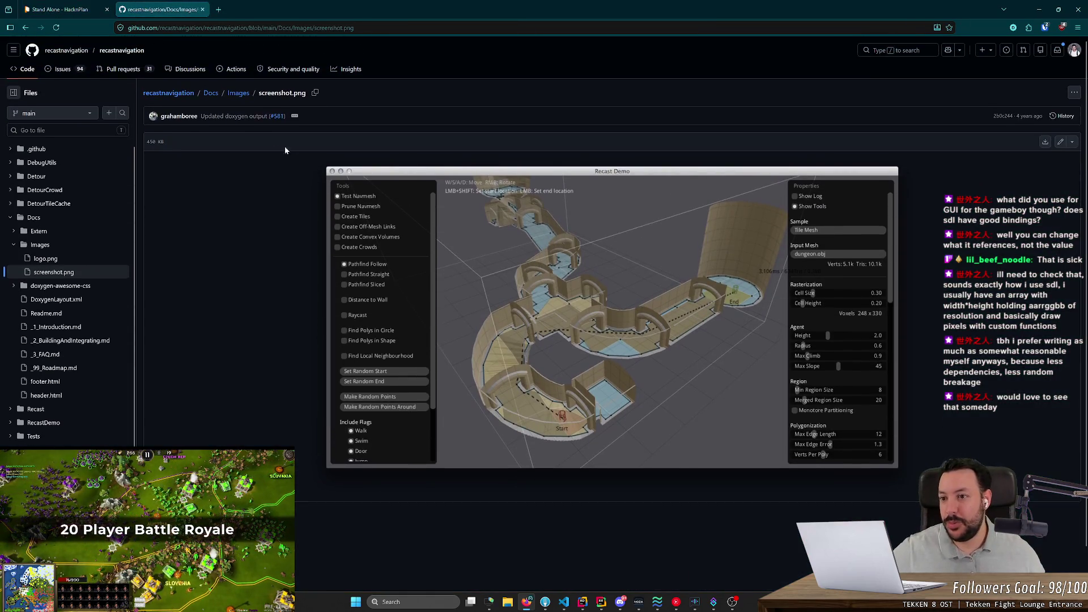
pyautogui.click(114, 52)
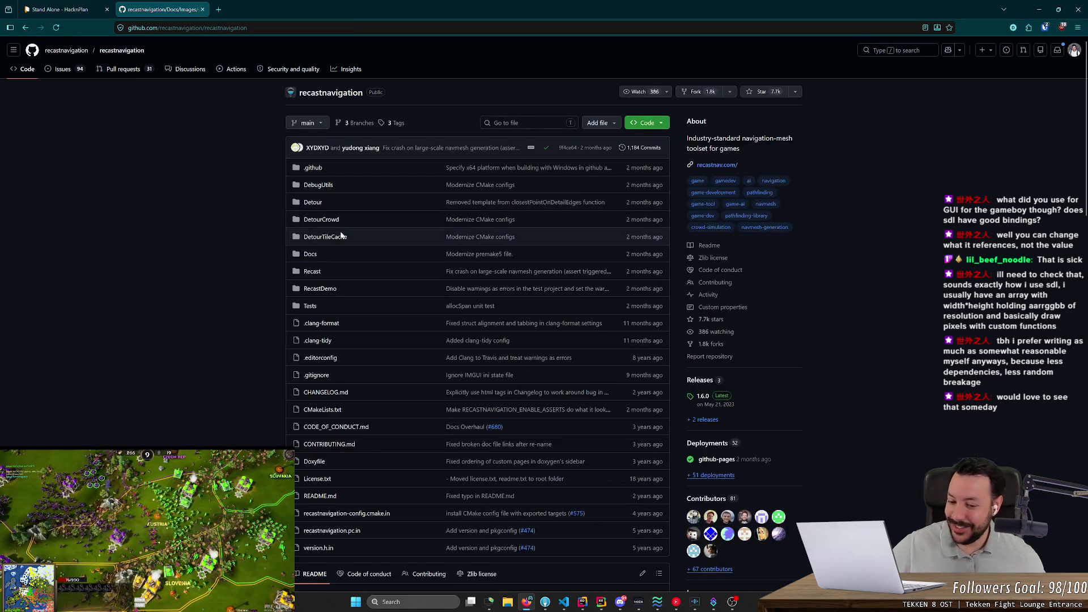
# - Scroll further through the recastnavigation README
pyautogui.scroll(-5, 274, 222)
pyautogui.scroll(-5, 274, 223)
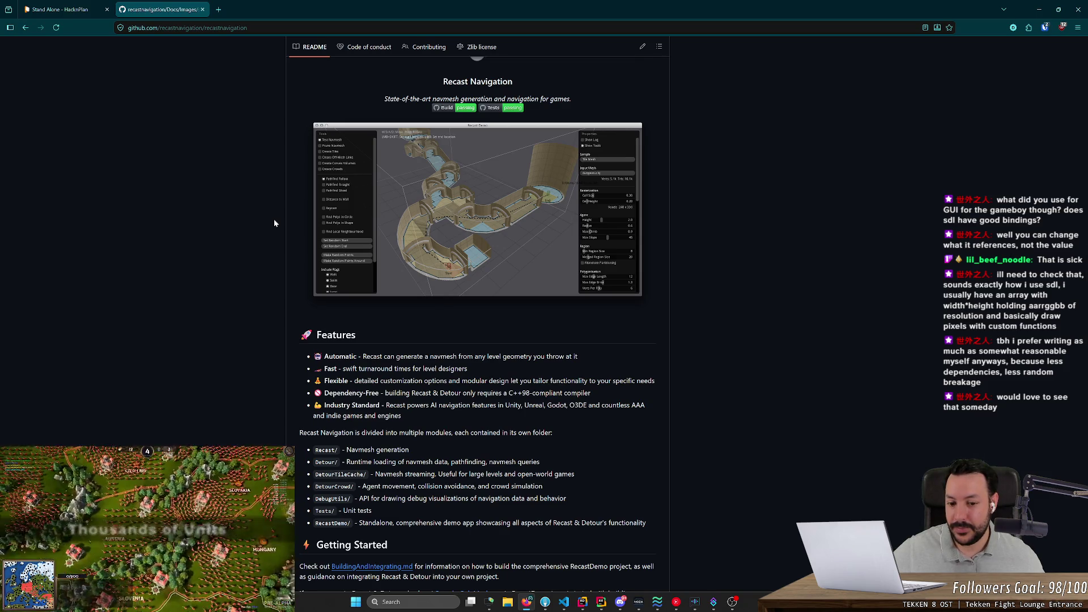
pyautogui.scroll(-1, 273, 223)
pyautogui.moveTo(392, 361)
pyautogui.mouseDown()
pyautogui.moveTo(617, 367)
pyautogui.moveTo(277, 366)
pyautogui.moveTo(271, 350)
pyautogui.mouseUp()
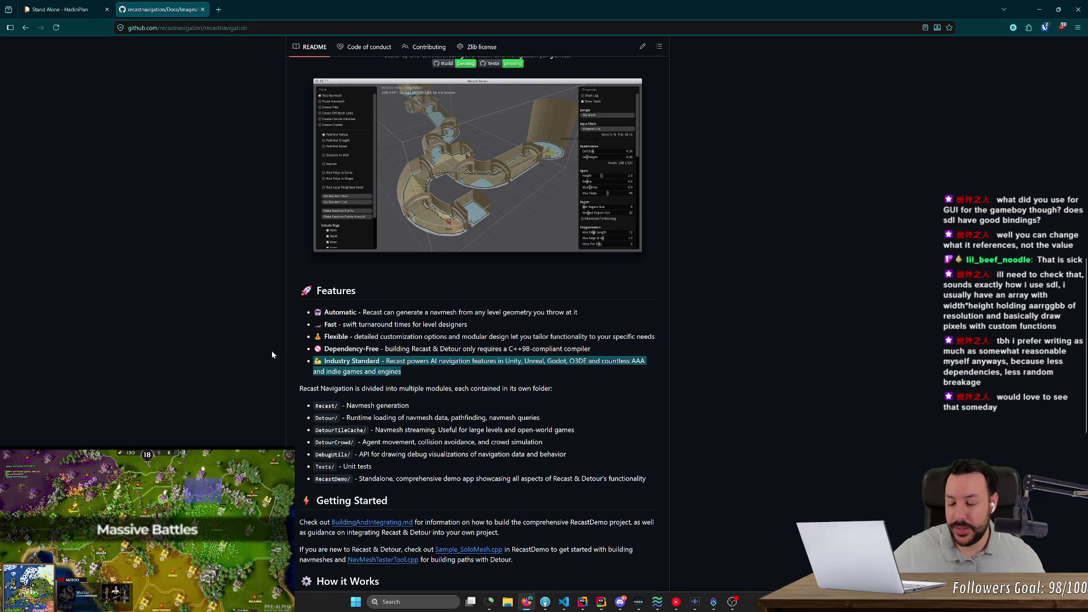
pyautogui.click(248, 305)
pyautogui.scroll(-2, 248, 301)
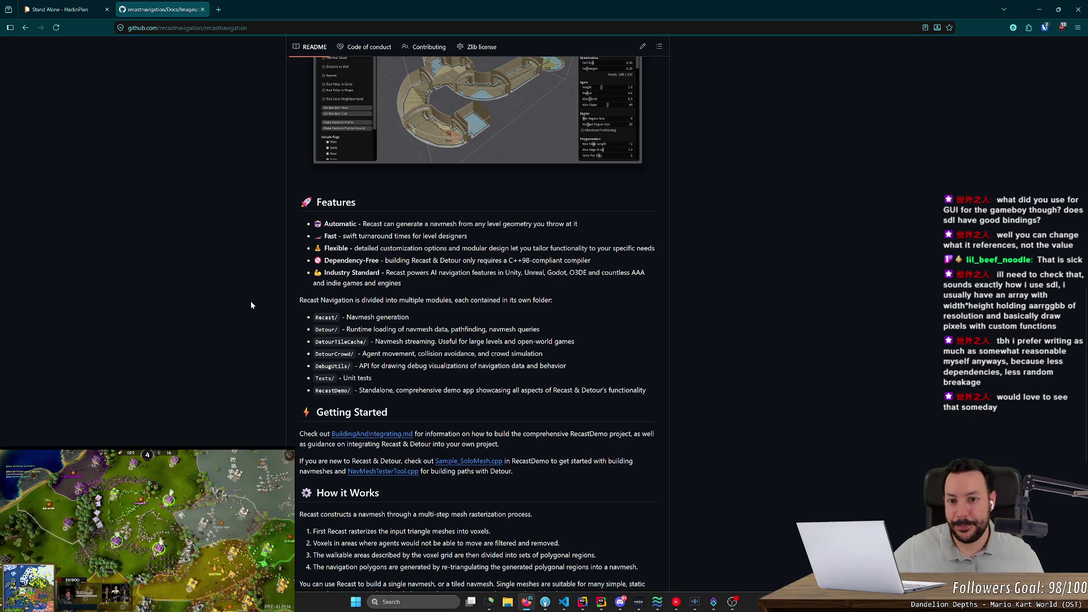
pyautogui.scroll(3, 251, 305)
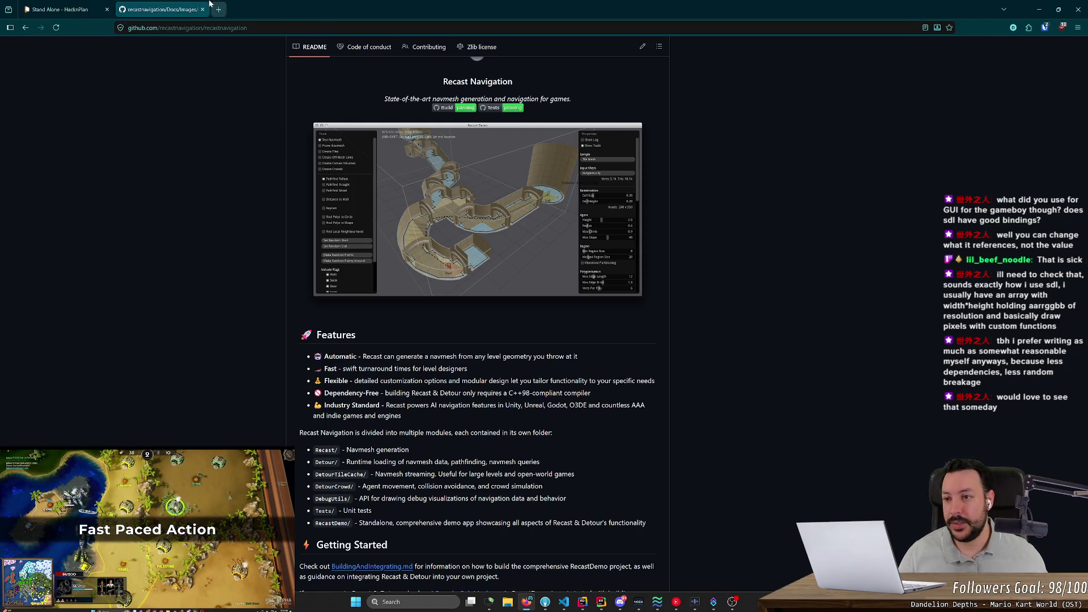
# - Close the recastnavigation tab and snap the browser to the right half of the screen
pyautogui.hotkey('ctrl', 'w')
pyautogui.moveTo(916, 4)
pyautogui.mouseDown()
pyautogui.moveTo(810, 154)
pyautogui.moveTo(768, 105)
pyautogui.moveTo(1087, 69)
pyautogui.mouseUp()
pyautogui.click(114, 141)
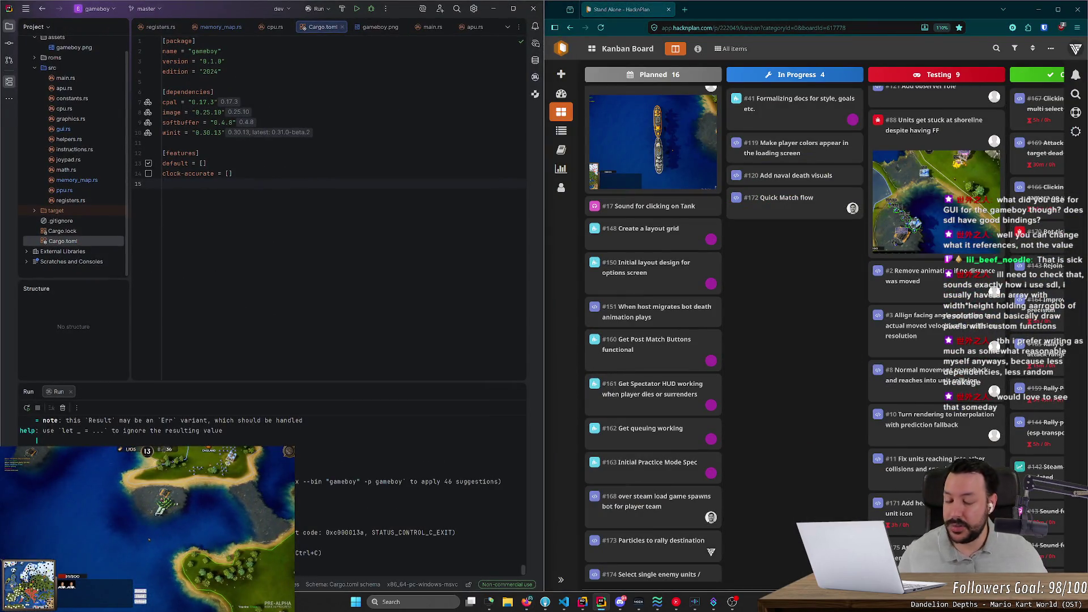
# - Snap the Rider gameboy – Cargo.toml window to the left half beside the HacknPlan board
pyautogui.moveTo(543, 147)
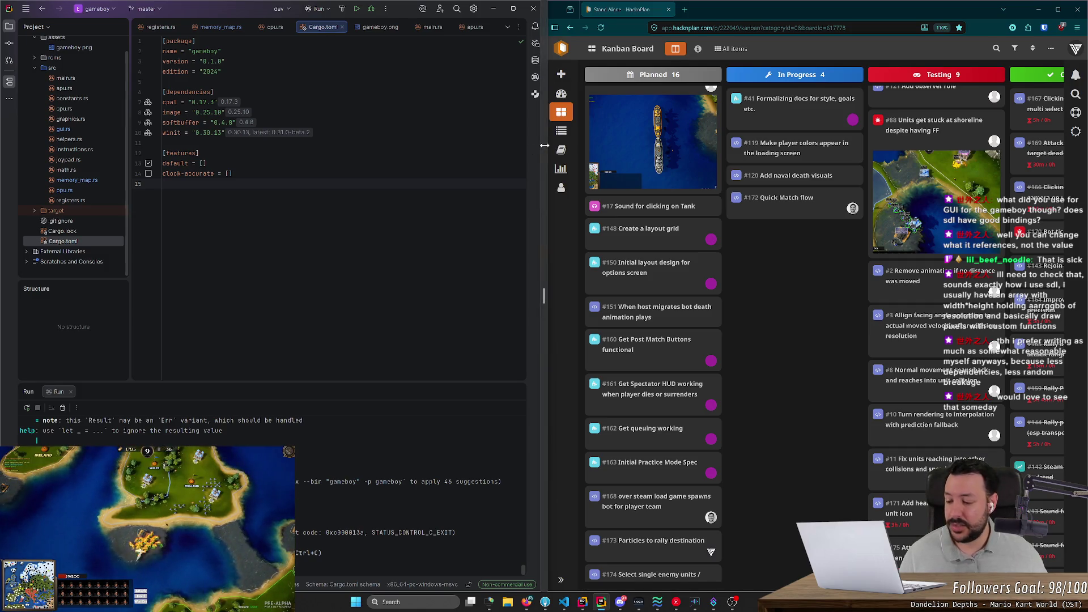